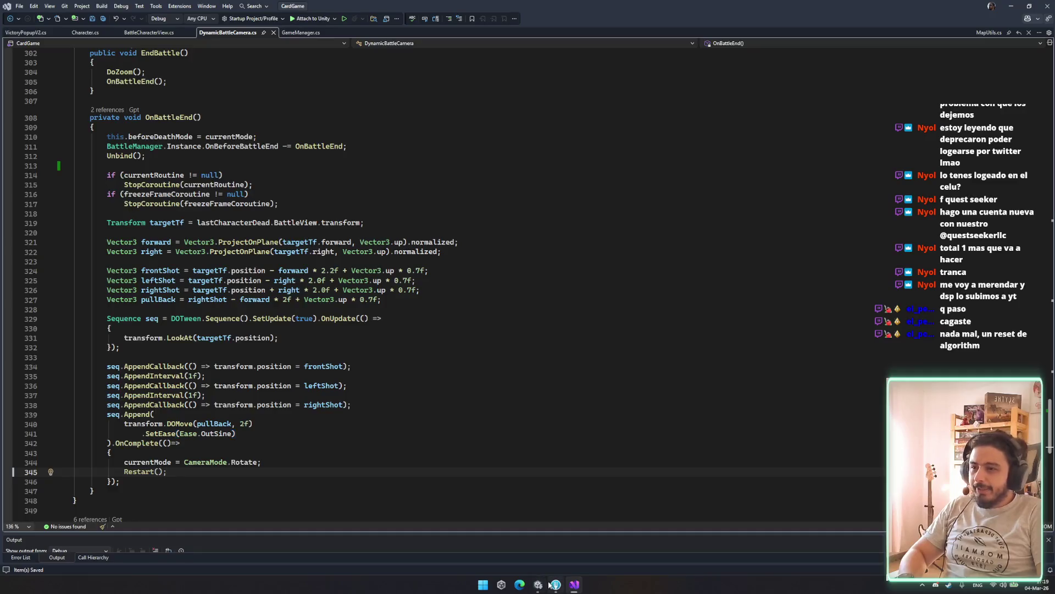
Switch from Visual Studio to the Unity Editor, where Rogue Slime runs to its main menu.
{"action": "left_click", "coordinate": [539, 586]}
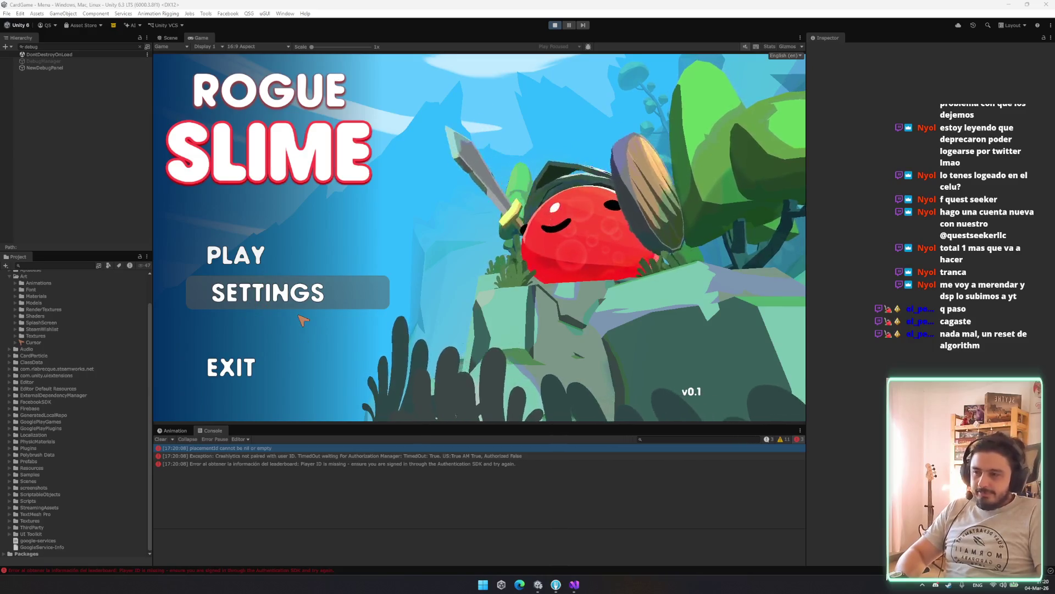
Start a run from the main menu, then quit it back to the menu.
{"action": "left_click", "coordinate": [271, 248]}
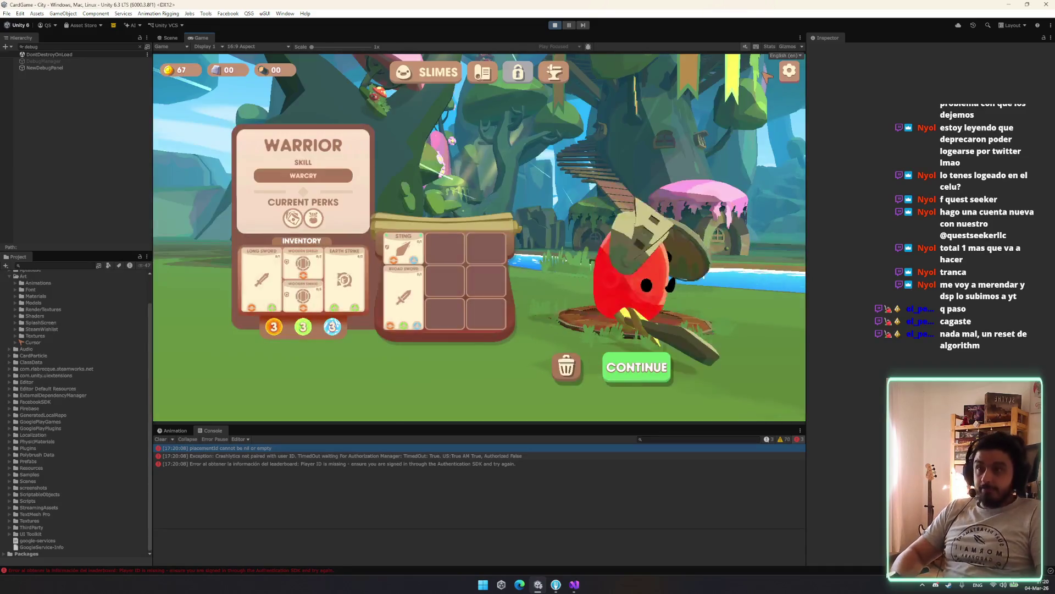
{"action": "key", "text": "Escape"}
{"action": "left_click", "coordinate": [489, 372]}
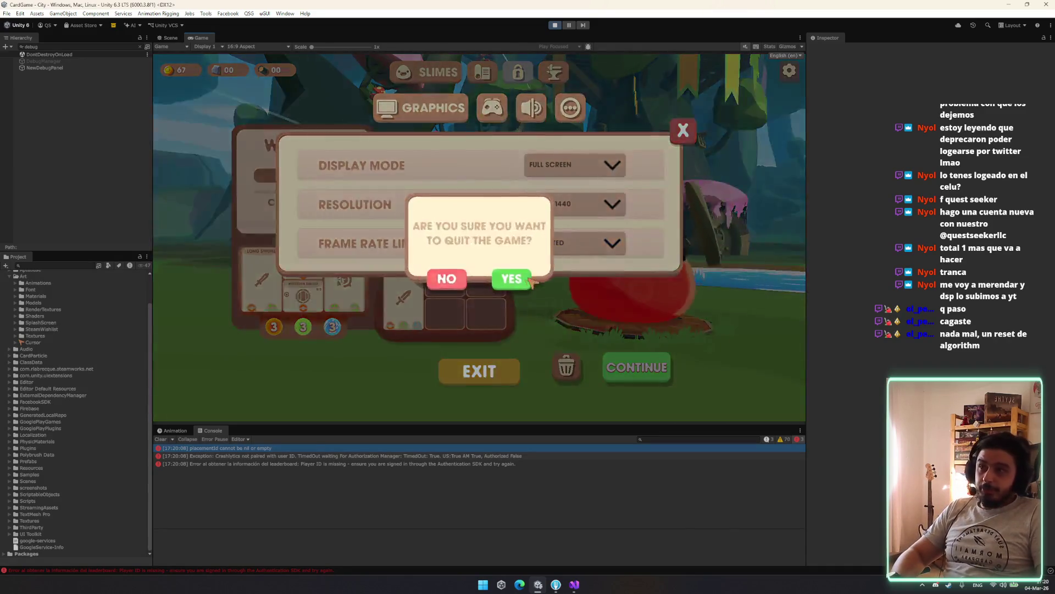
{"action": "left_click", "coordinate": [511, 279]}
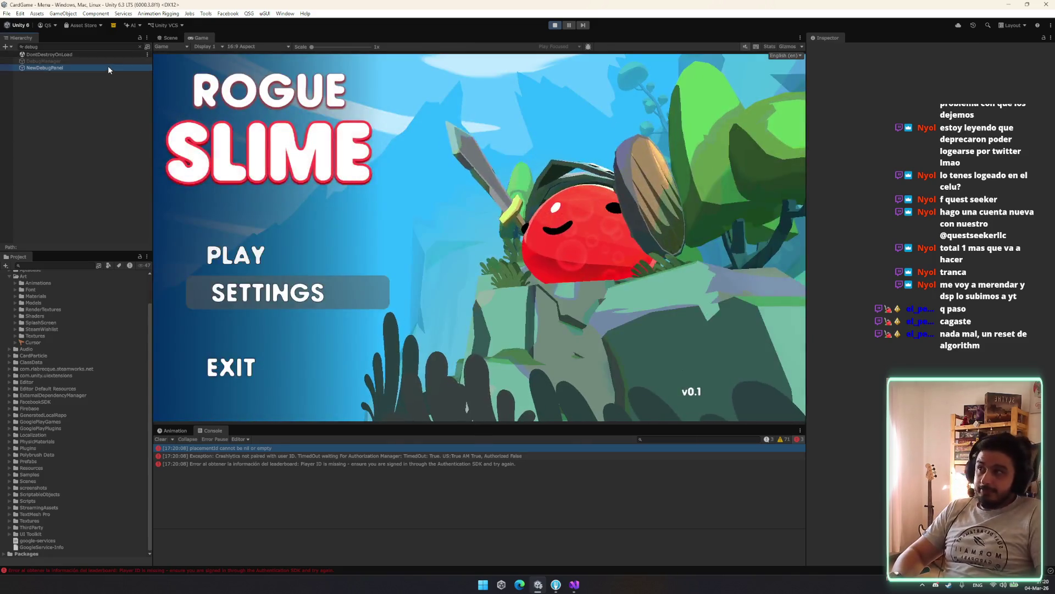
Select DebugManager in the Hierarchy and toggle it off and back on.
{"action": "left_click", "coordinate": [107, 68]}
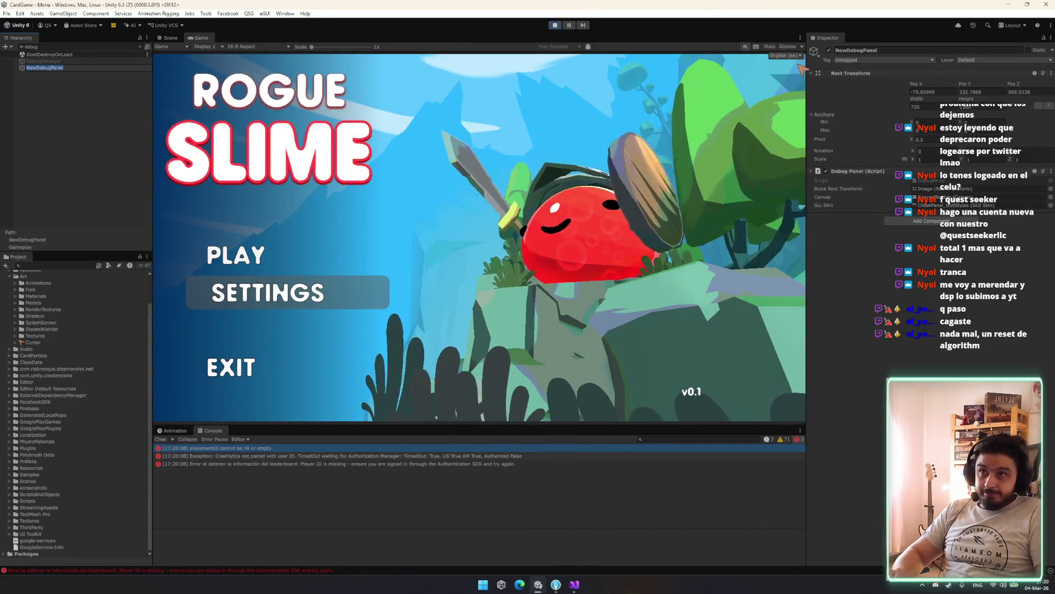
{"action": "key", "text": "Up"}
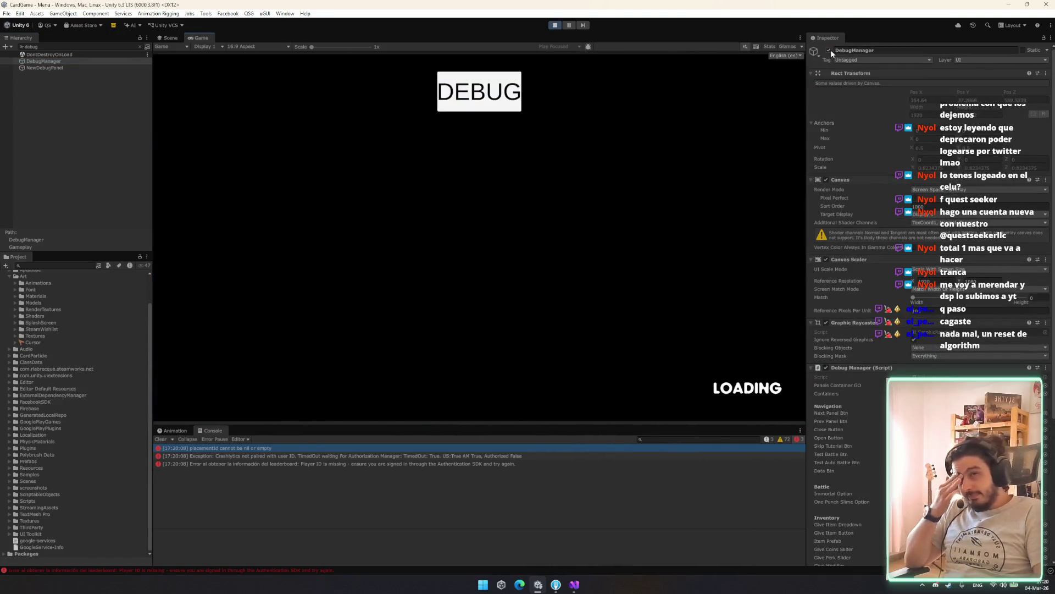
{"action": "left_click", "coordinate": [829, 49]}
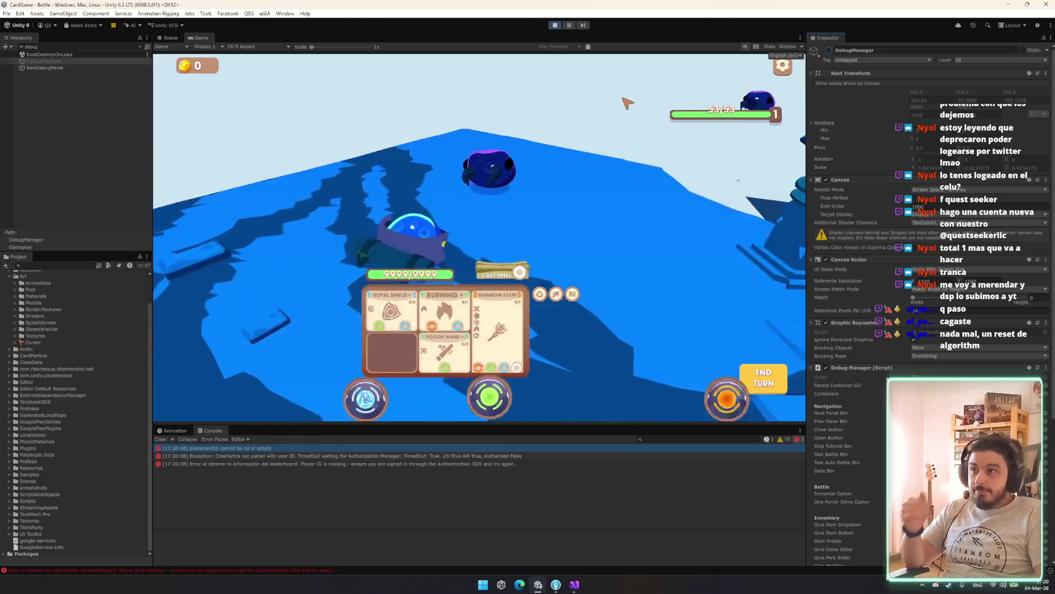
{"action": "left_click", "coordinate": [829, 49]}
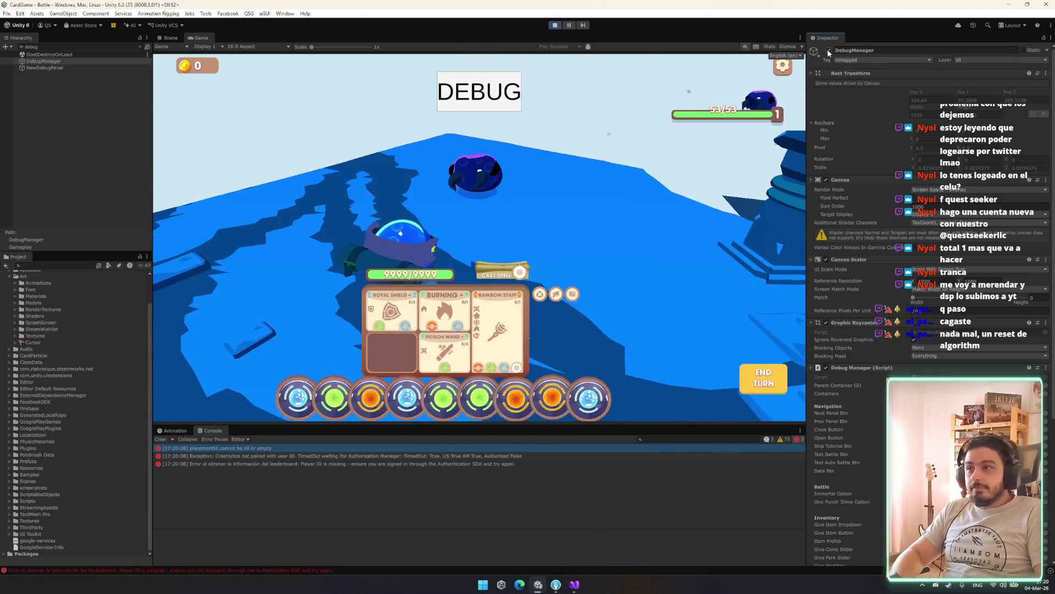
Enable the One punch slime and Immortal cheats on the debug panel's BATTLE page.
{"action": "left_click", "coordinate": [478, 89]}
{"action": "left_click", "coordinate": [741, 144]}
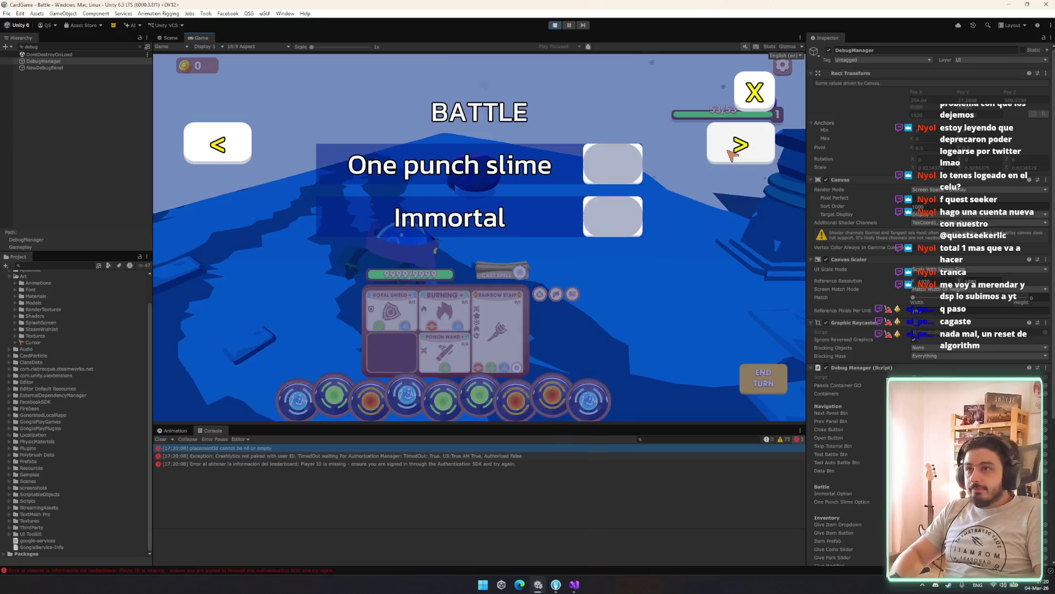
{"action": "left_click", "coordinate": [612, 164]}
{"action": "left_click", "coordinate": [615, 215]}
{"action": "left_click", "coordinate": [762, 95]}
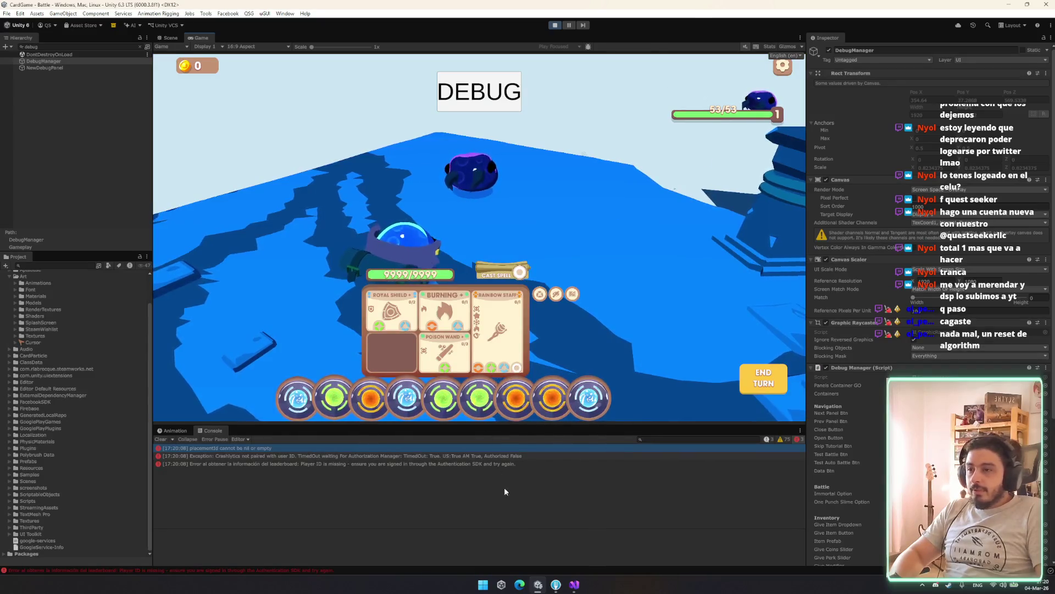
{"action": "left_click", "coordinate": [574, 584]}
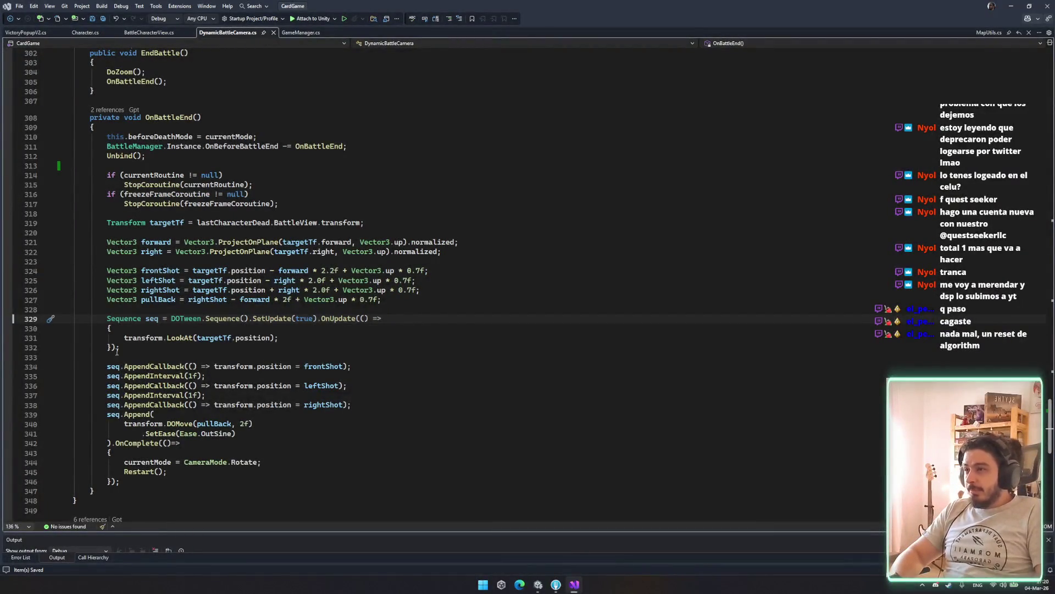
Review OnBattleEnd's DOTween sequence, including the pullBack move and OnComplete block, in DynamicBattleCamera.cs.
{"action": "left_click_drag", "start_coordinate": [108, 366], "coordinate": [264, 367]}
{"action": "left_click", "coordinate": [347, 385]}
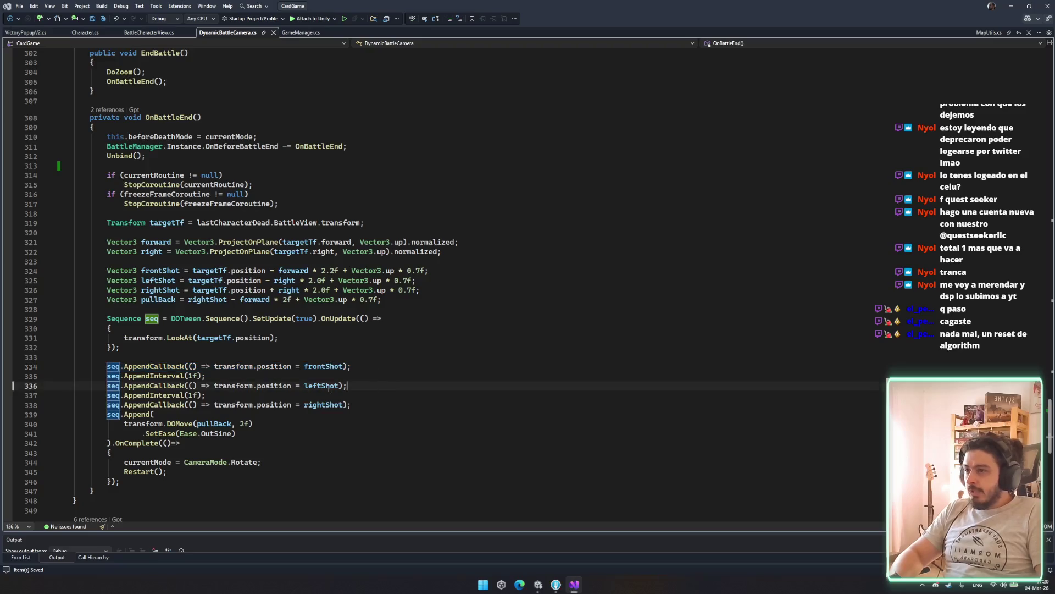
{"action": "mouse_move", "coordinate": [329, 389]}
{"action": "left_mouse_down"}
{"action": "mouse_move", "coordinate": [164, 367]}
{"action": "mouse_move", "coordinate": [263, 406]}
{"action": "left_mouse_up"}
{"action": "left_click", "coordinate": [263, 416]}
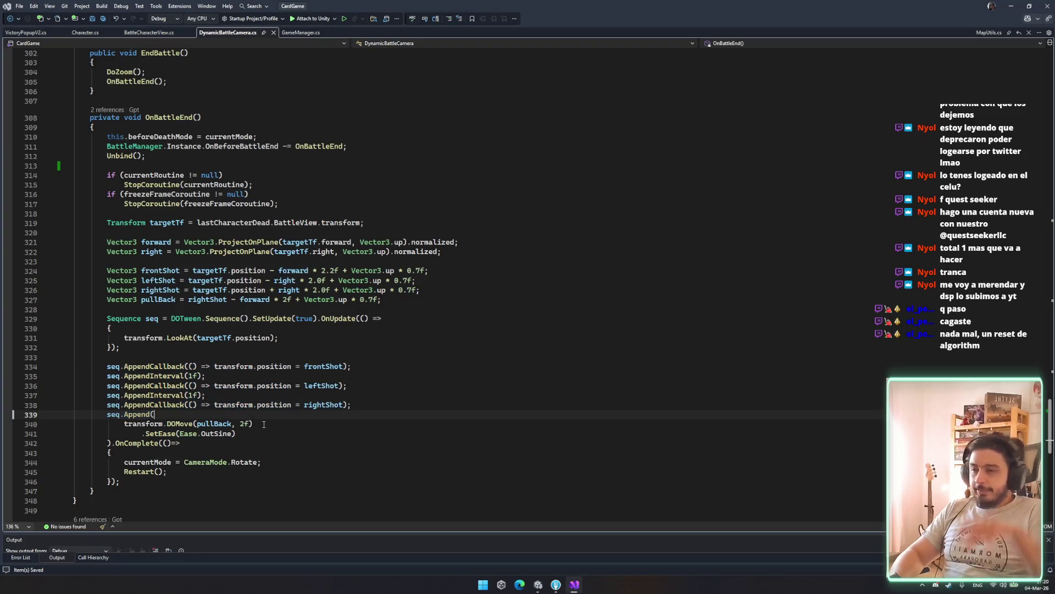
{"action": "double_click", "coordinate": [169, 462]}
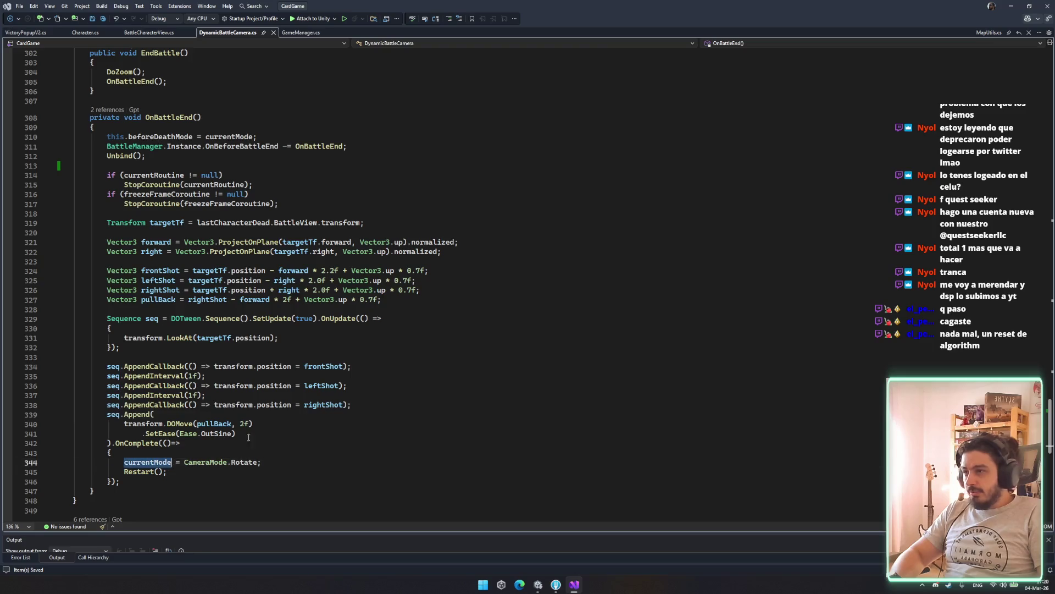
{"action": "left_click", "coordinate": [138, 423]}
{"action": "left_click_drag", "start_coordinate": [117, 423], "coordinate": [263, 432]}
{"action": "left_click", "coordinate": [138, 422]}
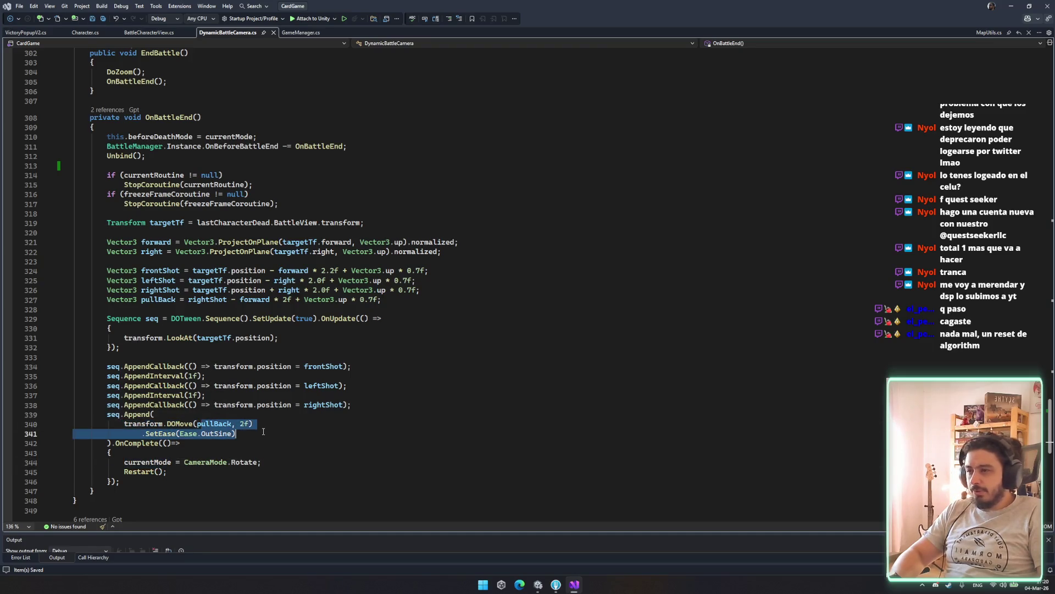
{"action": "left_click", "coordinate": [214, 423]}
{"action": "left_click", "coordinate": [301, 453]}
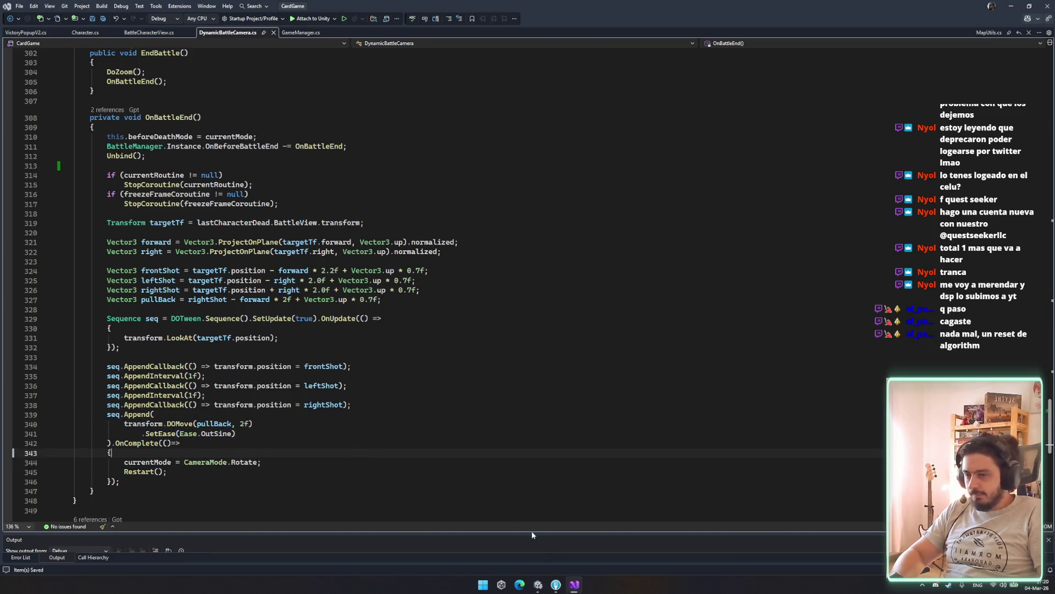
{"action": "left_click", "coordinate": [556, 586]}
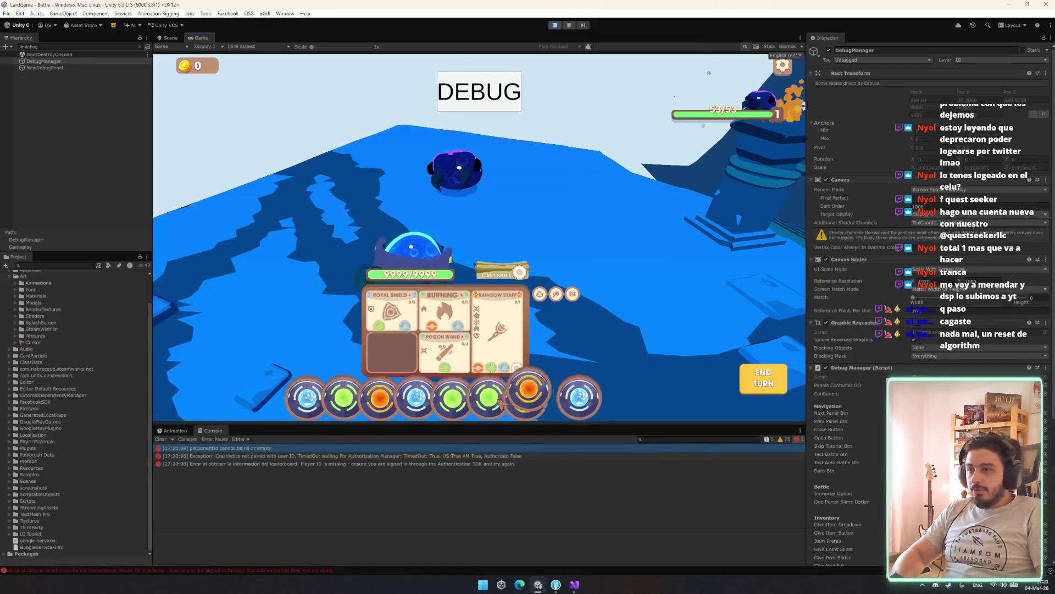
Play a green energy orb onto the Poison Wand card to win the battle.
{"action": "left_click", "coordinate": [479, 91]}
{"action": "left_click", "coordinate": [753, 89]}
{"action": "left_click_drag", "start_coordinate": [488, 397], "coordinate": [453, 363]}
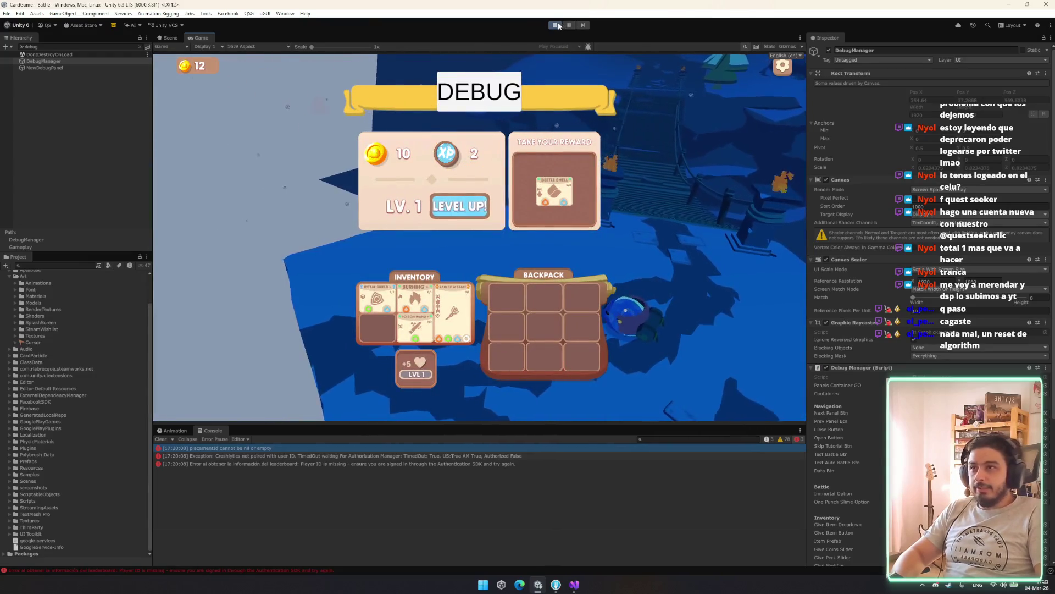
Change the front shot's forward offset on line 324 from 2.2f to 4.2f and save.
{"action": "left_click", "coordinate": [577, 584]}
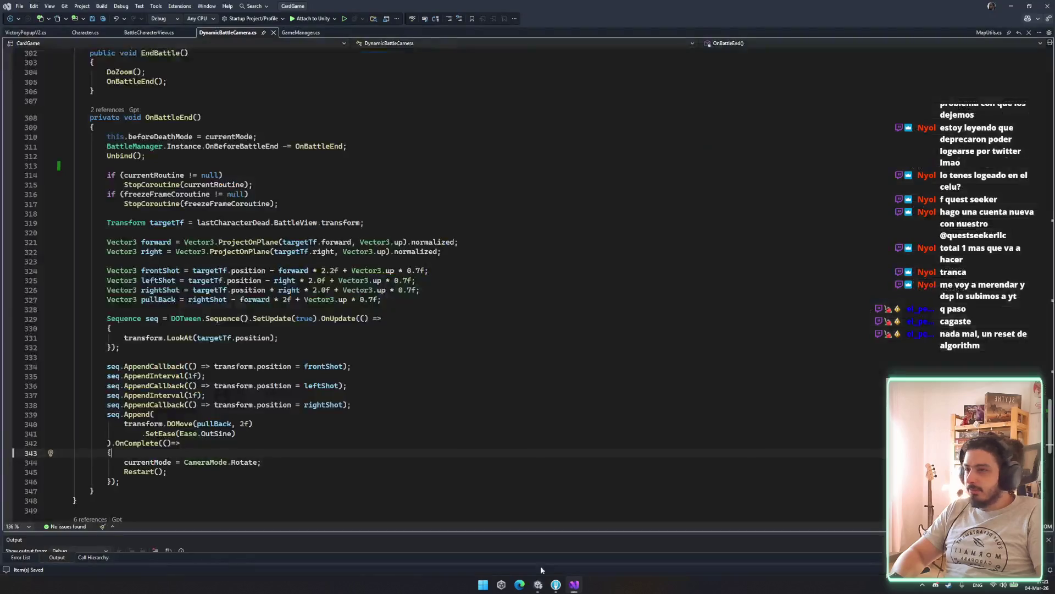
{"action": "left_click", "coordinate": [262, 405]}
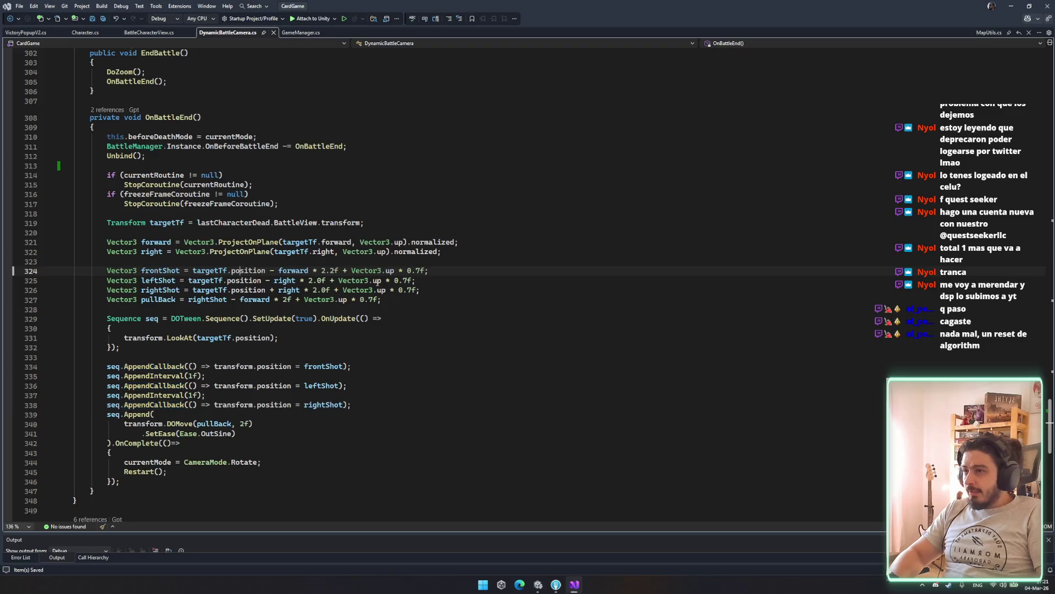
{"action": "double_click", "coordinate": [282, 273]}
{"action": "left_click", "coordinate": [255, 271]}
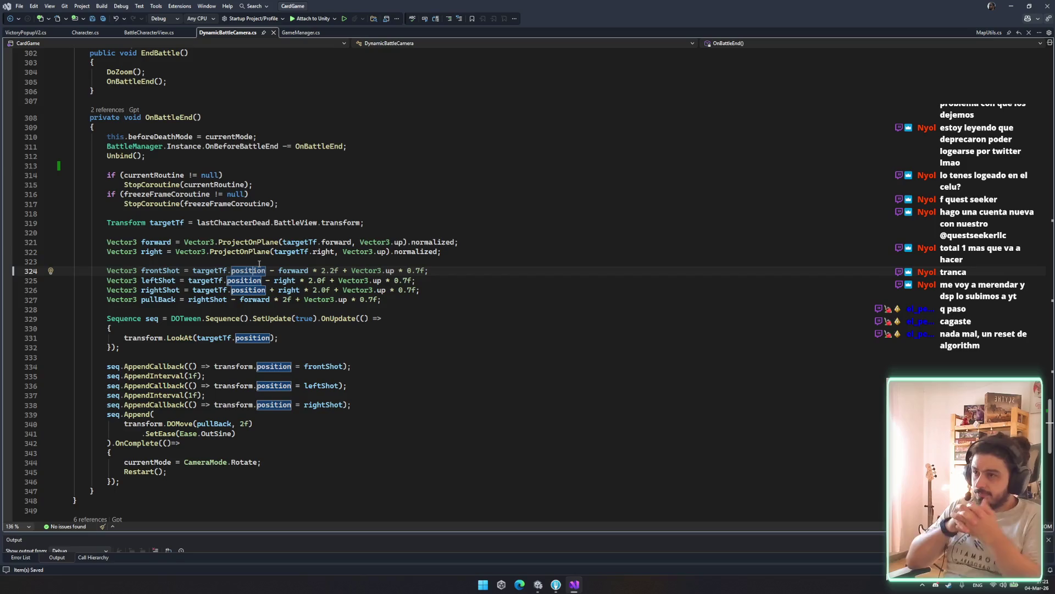
{"action": "double_click", "coordinate": [323, 270]}
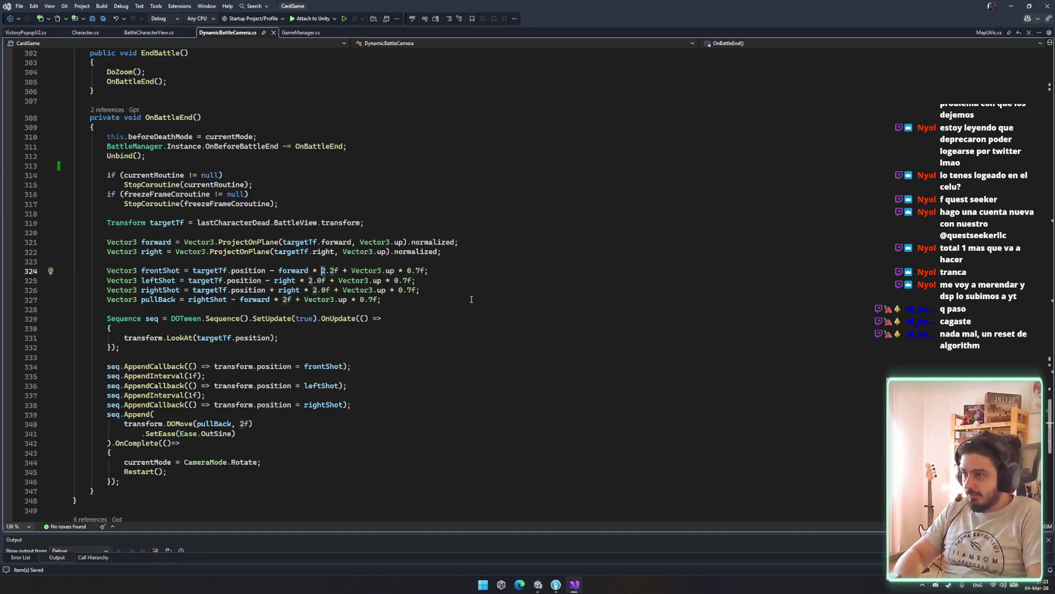
{"action": "type", "text": "4"}
{"action": "left_click", "coordinate": [471, 338]}
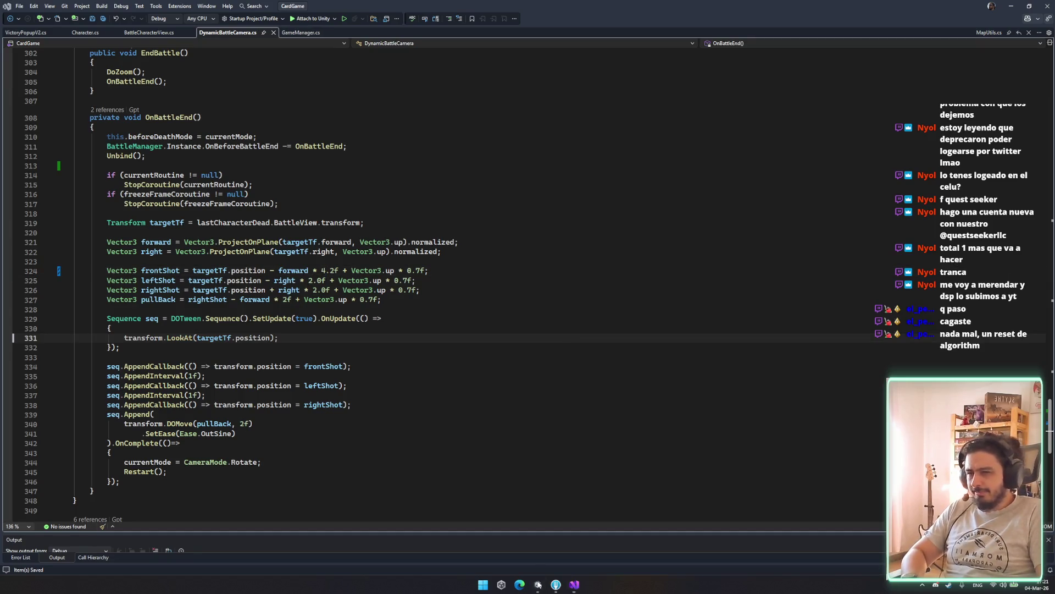
{"action": "key", "text": "alt+Tab"}
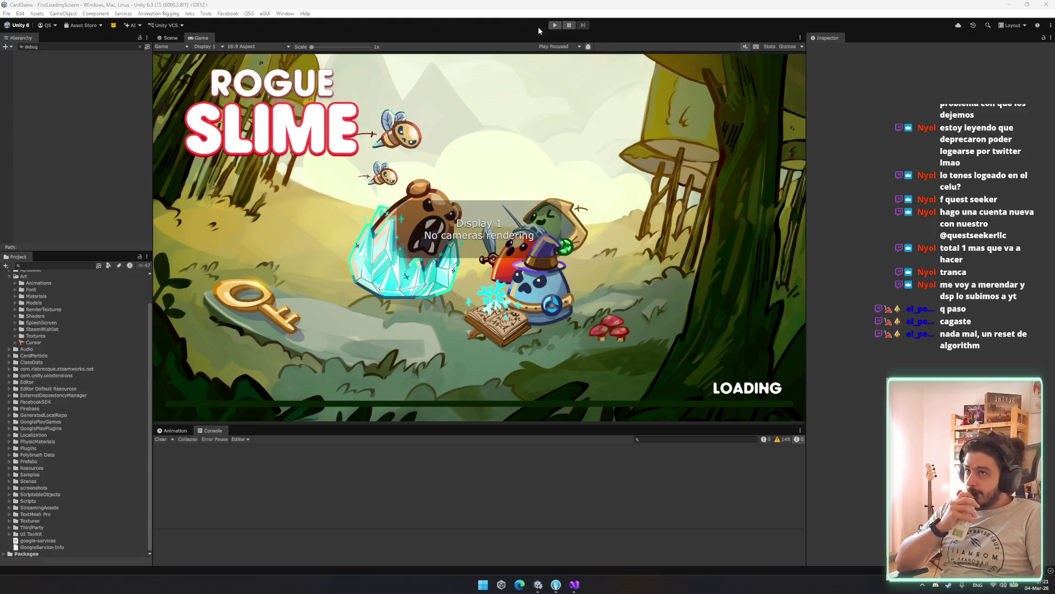
Enter play mode, choose PLAY on the main menu, then CONTINUE from the character screen.
{"action": "left_click", "coordinate": [554, 26]}
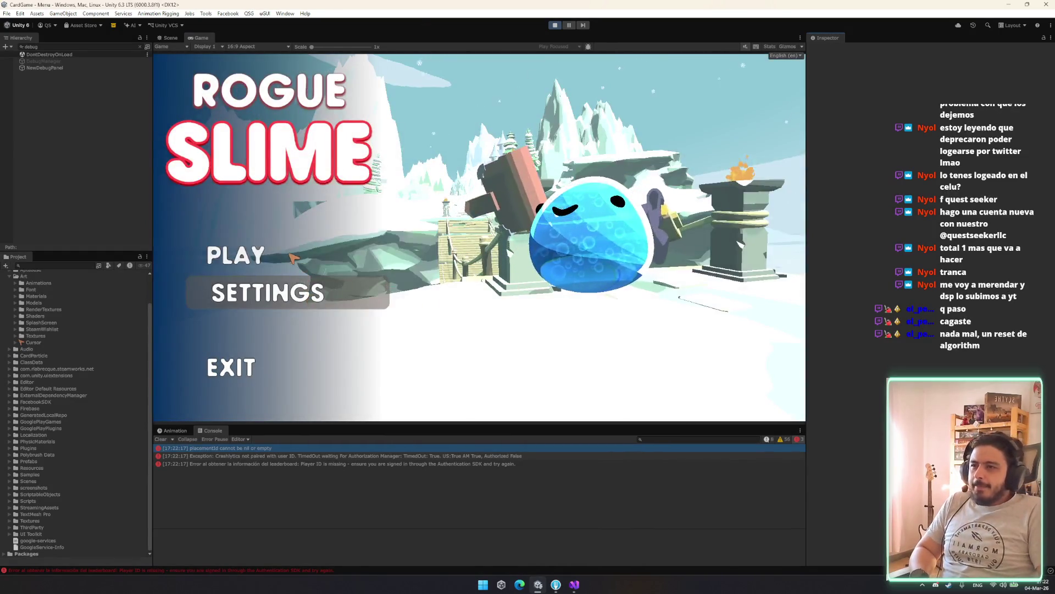
{"action": "left_click", "coordinate": [295, 254]}
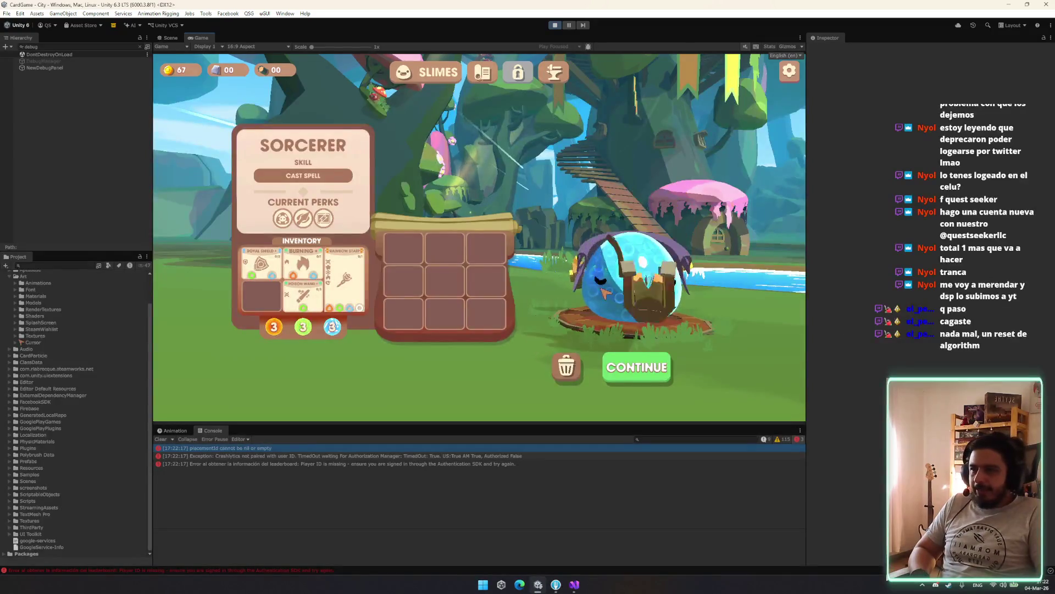
{"action": "left_click", "coordinate": [649, 368]}
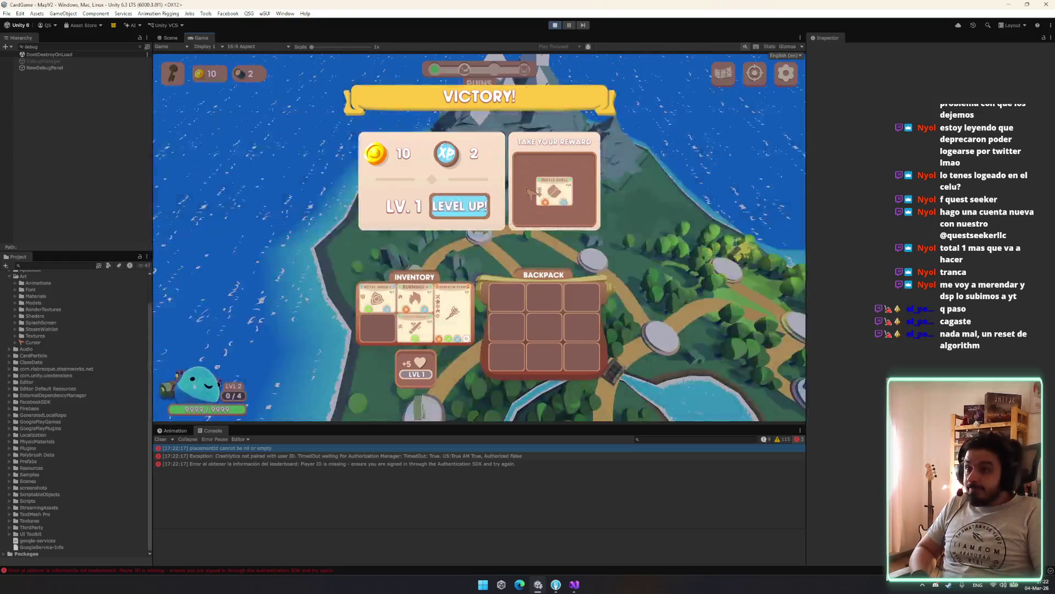
Claim the level-up with an energy type, then start the battle at the creature node.
{"action": "left_click", "coordinate": [542, 240]}
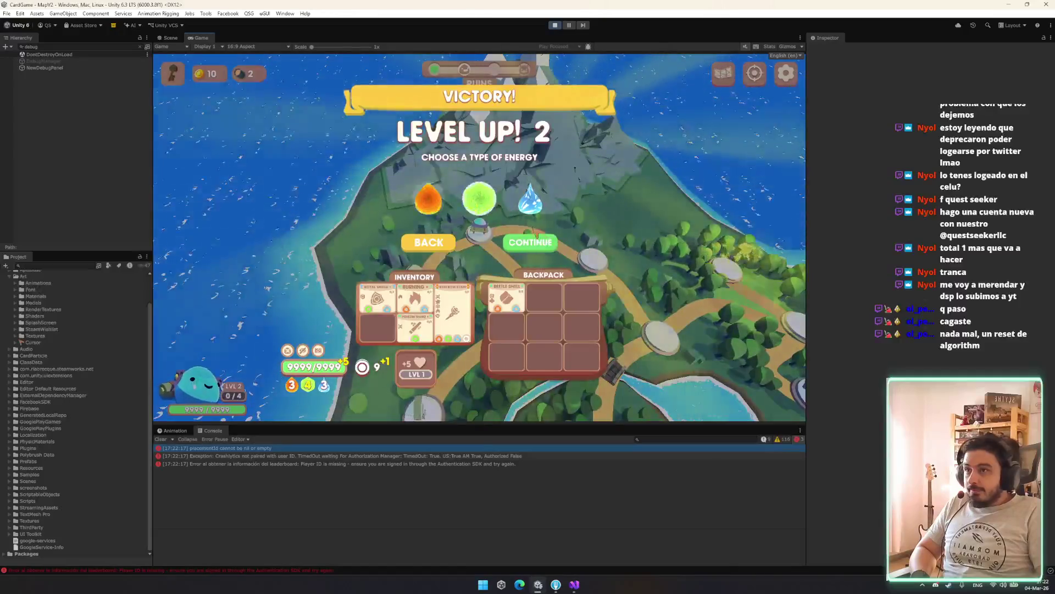
{"action": "left_click", "coordinate": [477, 201]}
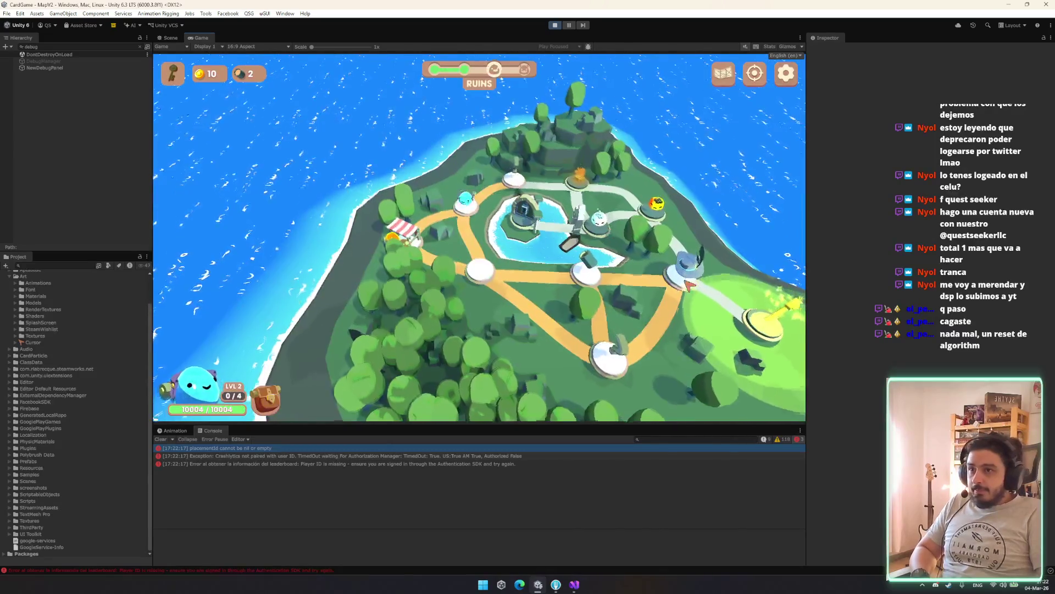
{"action": "left_click", "coordinate": [686, 282]}
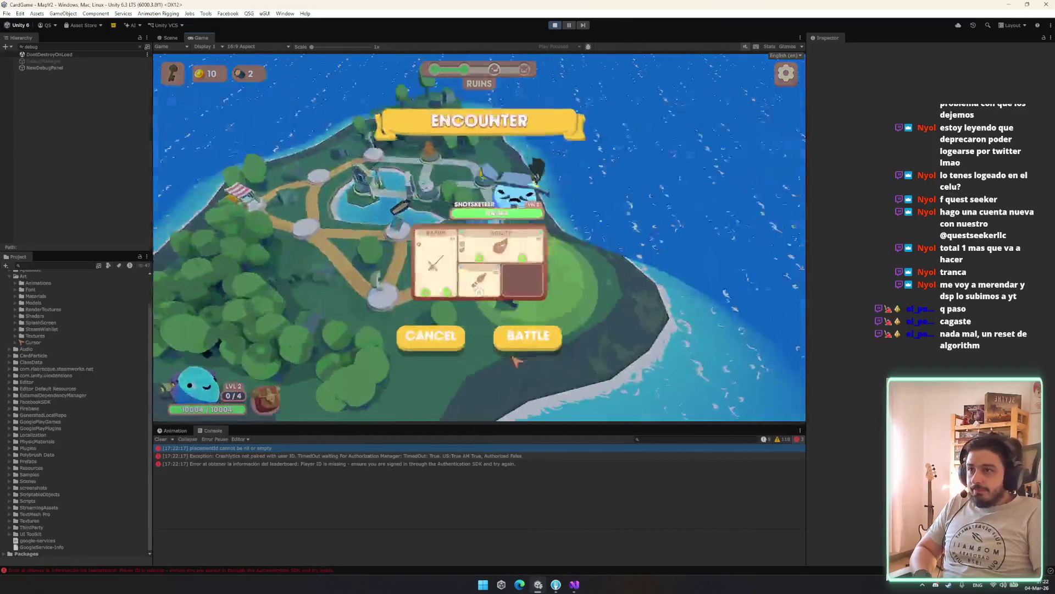
{"action": "left_click", "coordinate": [525, 338]}
Enable One punch slime and Immortal in the debug panel and hit the enemy for 9999.
{"action": "left_click", "coordinate": [61, 61]}
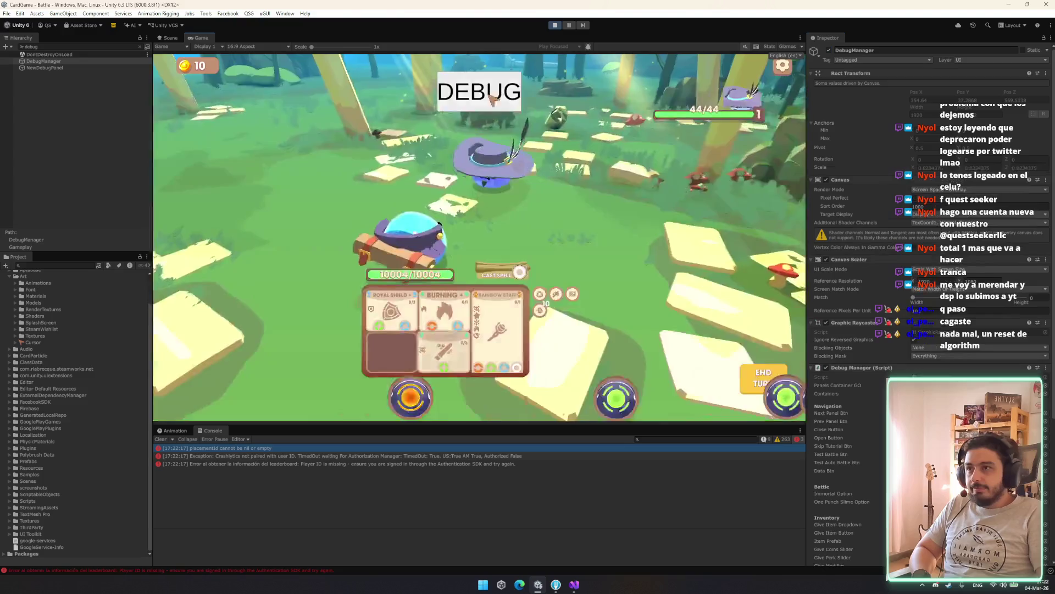
{"action": "left_click", "coordinate": [511, 96]}
{"action": "left_click", "coordinate": [741, 144]}
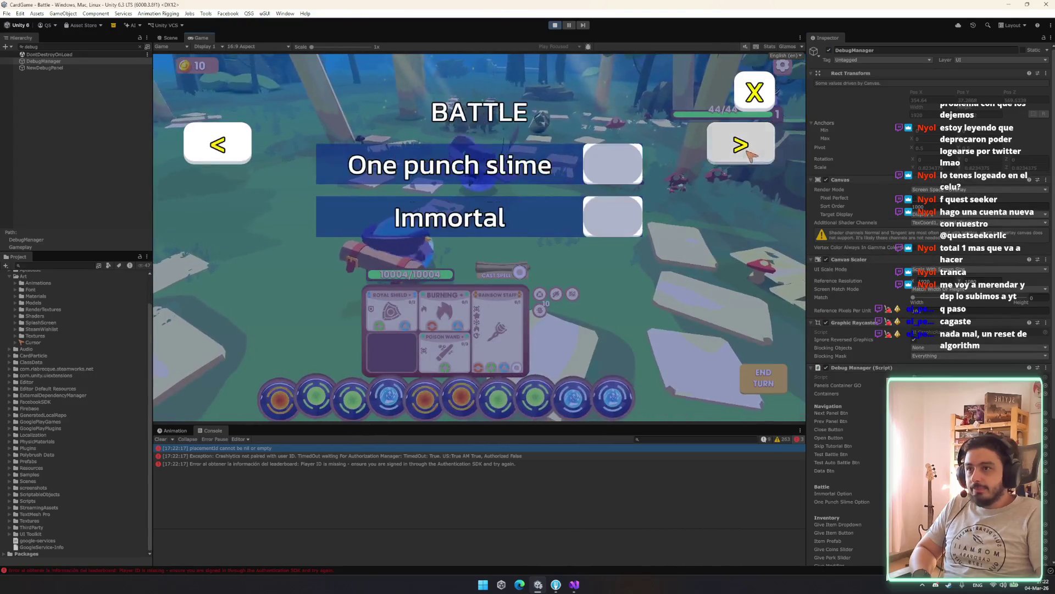
{"action": "left_click", "coordinate": [612, 165]}
{"action": "left_click", "coordinate": [613, 216]}
{"action": "left_click", "coordinate": [754, 91]}
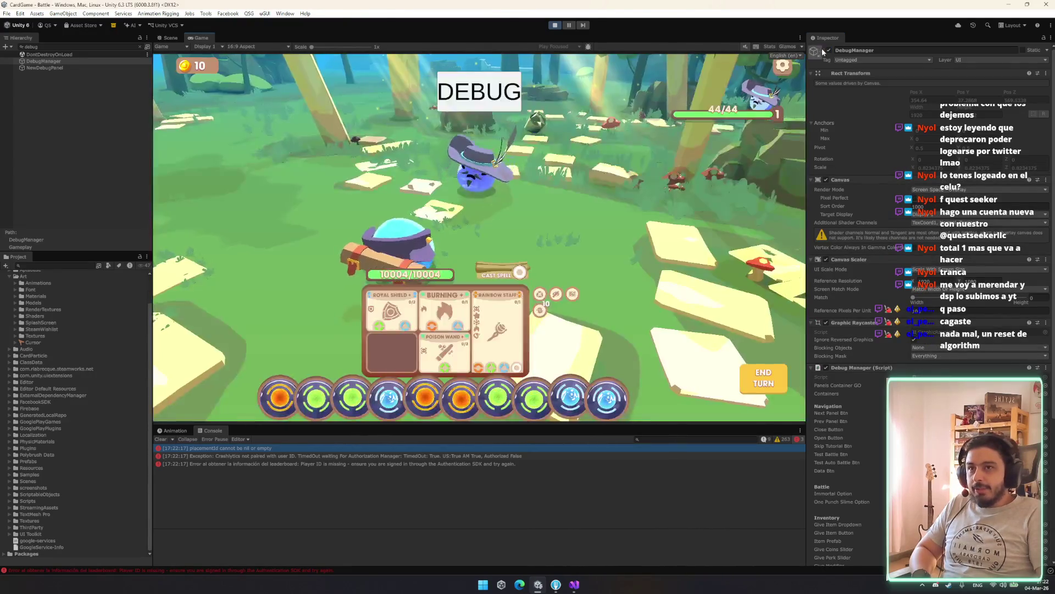
{"action": "left_click", "coordinate": [473, 379]}
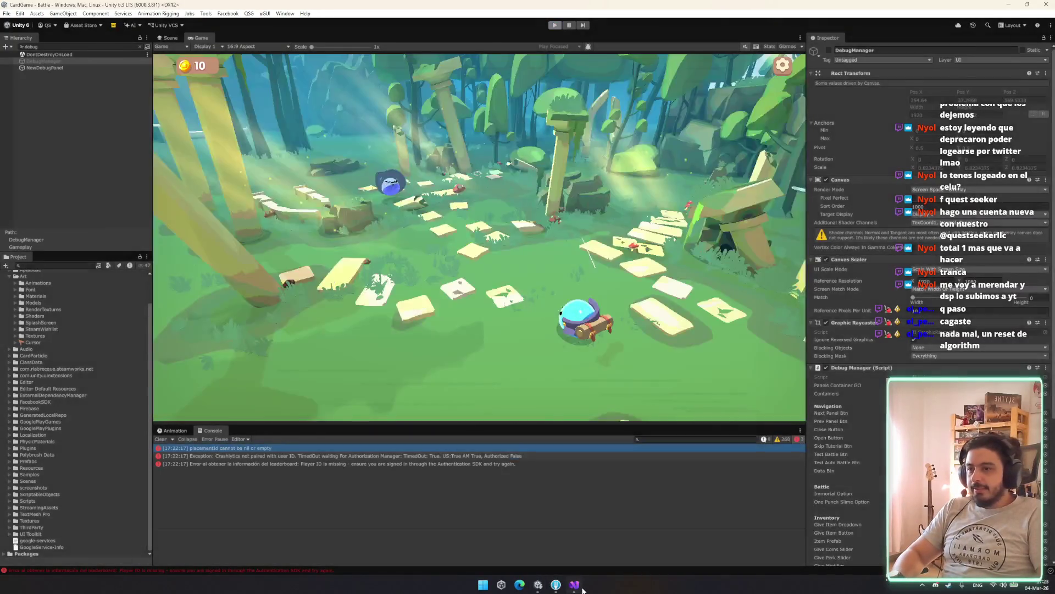
On line 324 change '- forward * 4.2f' to '+ forward * 2.2f' and save.
{"action": "left_click", "coordinate": [577, 586]}
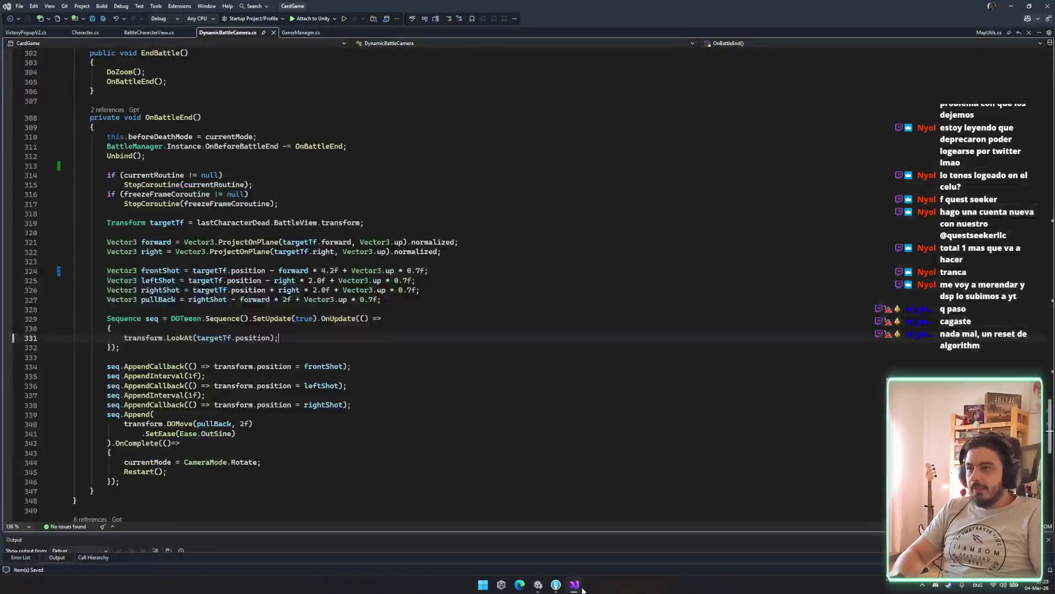
{"action": "left_click", "coordinate": [282, 270]}
{"action": "key", "text": "Left"}
{"action": "key", "text": "BackSpace"}
{"action": "type", "text": "+"}
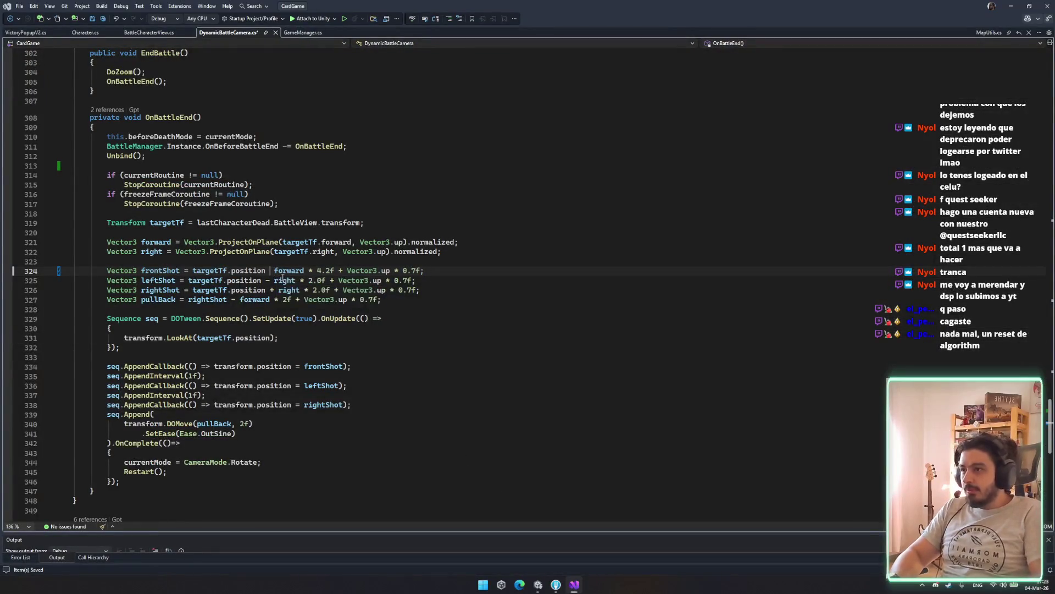
{"action": "key", "text": "ctrl+Right"}
{"action": "key", "text": "ctrl+Right"}
{"action": "key", "text": "ctrl+Right"}
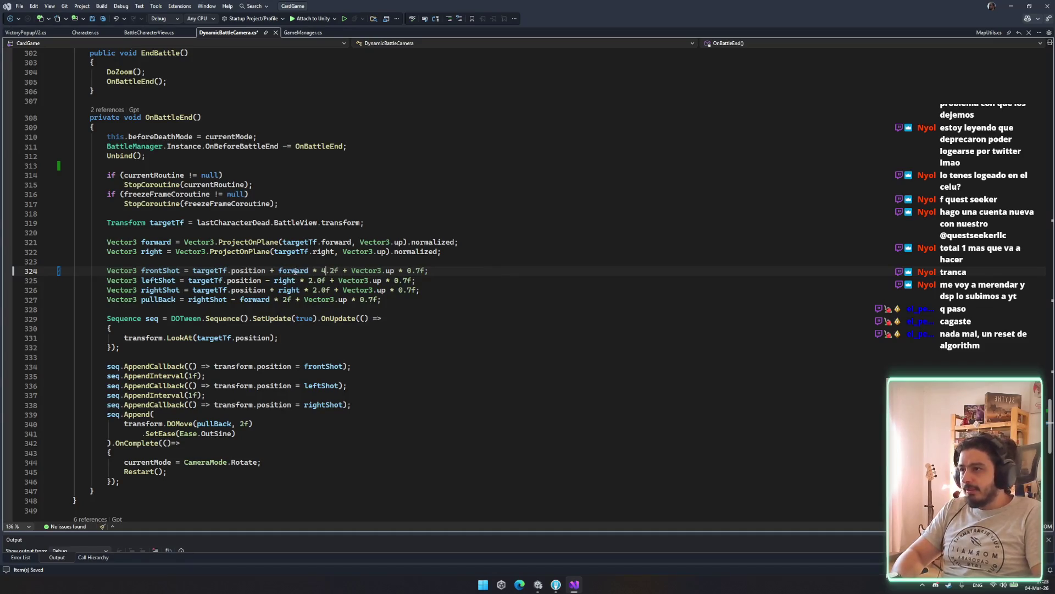
{"action": "key", "text": "BackSpace"}
{"action": "type", "text": "2"}
{"action": "key", "text": "Down"}
{"action": "key", "text": "Down"}
{"action": "key", "text": "End"}
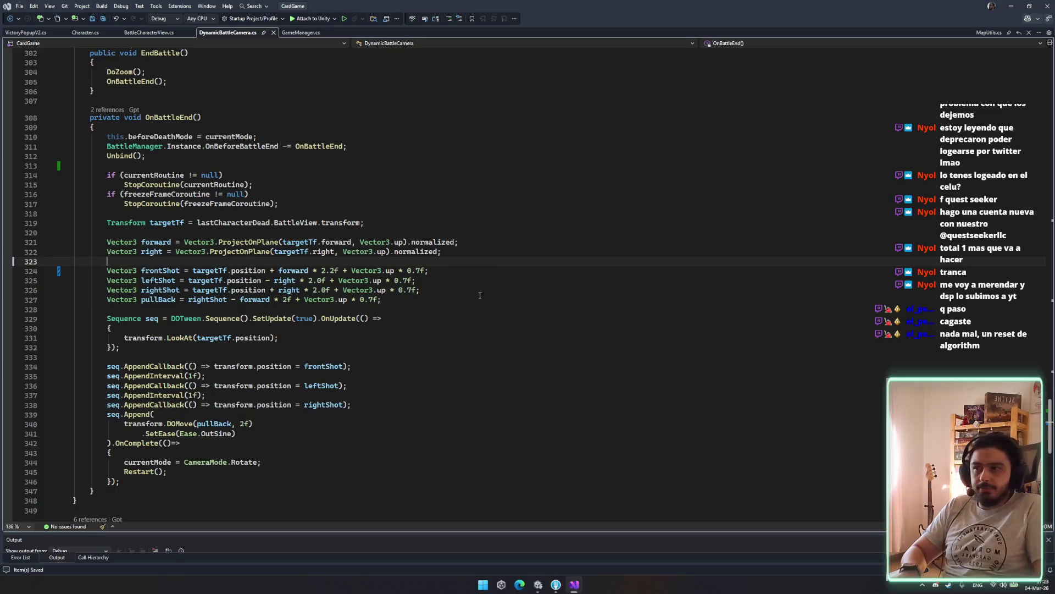
{"action": "left_click", "coordinate": [554, 584]}
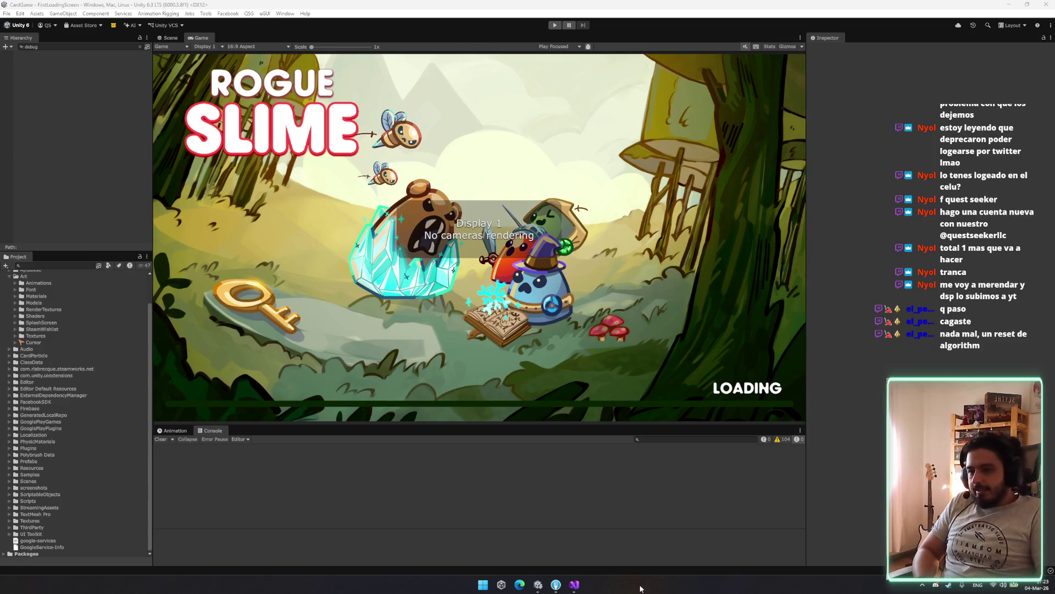
Enter play mode, start a run, and travel to the enemy node to battle TOOASTY.
{"action": "left_click", "coordinate": [555, 25]}
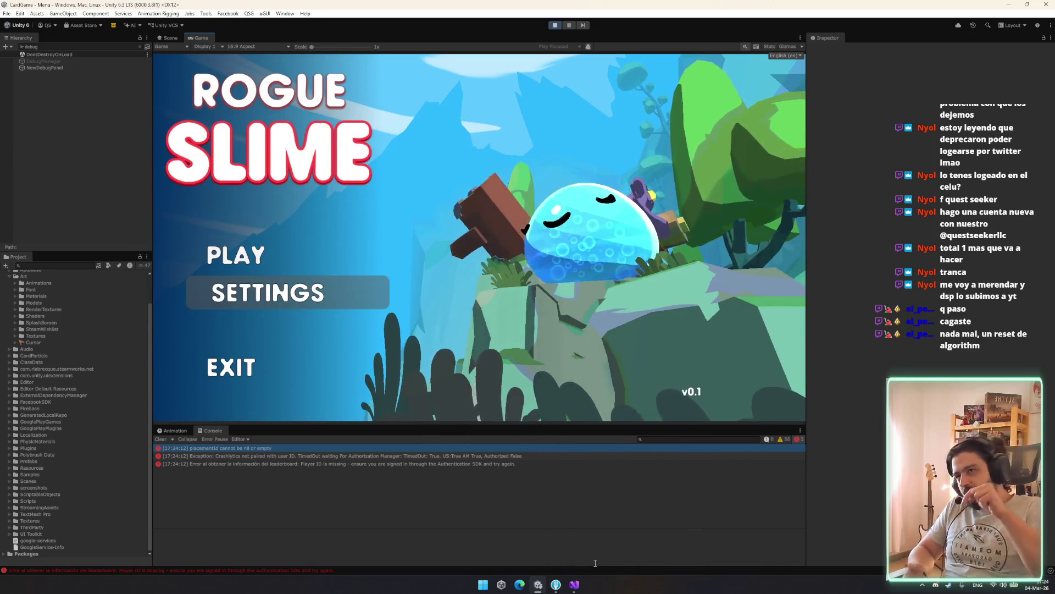
{"action": "left_click", "coordinate": [247, 264]}
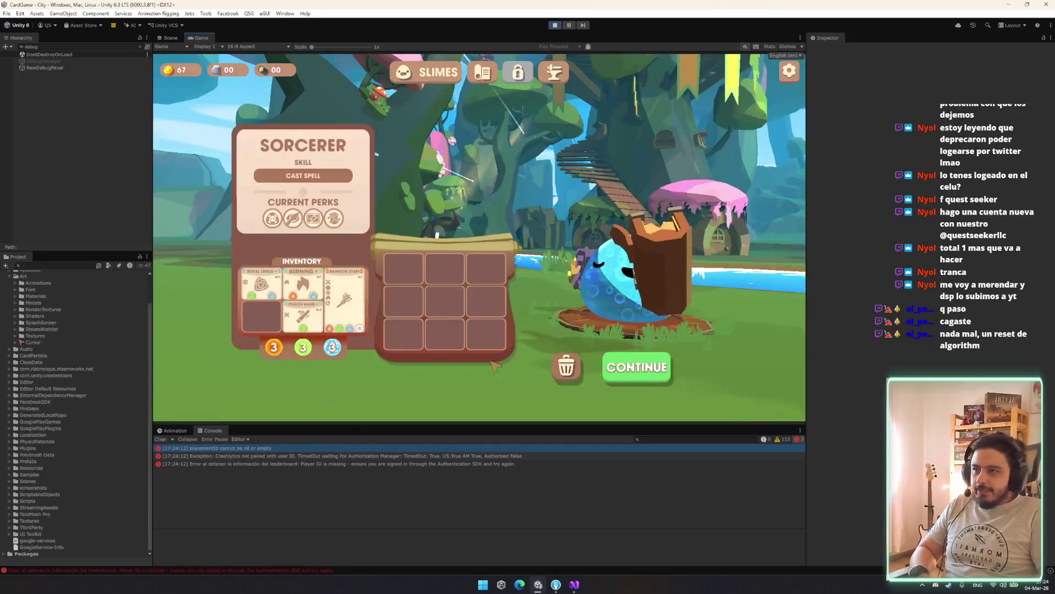
{"action": "left_click", "coordinate": [594, 374]}
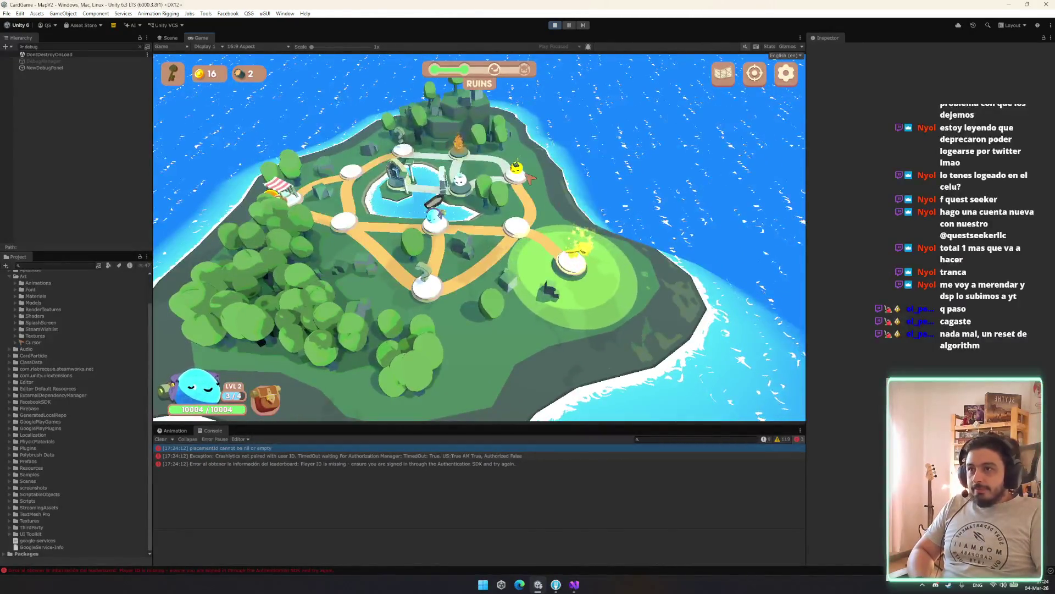
{"action": "left_click", "coordinate": [528, 174]}
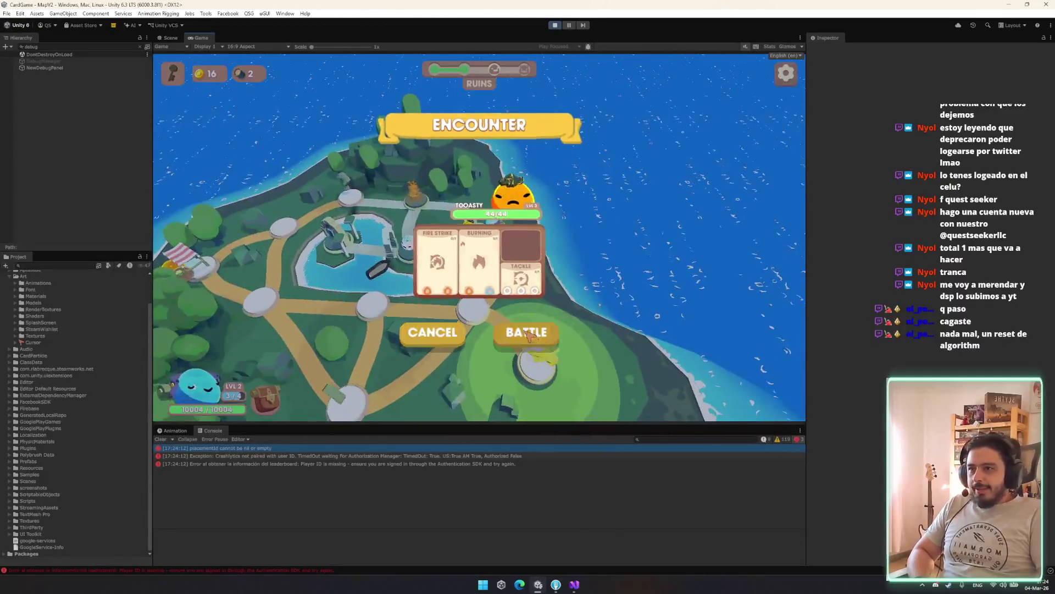
{"action": "left_click", "coordinate": [526, 332]}
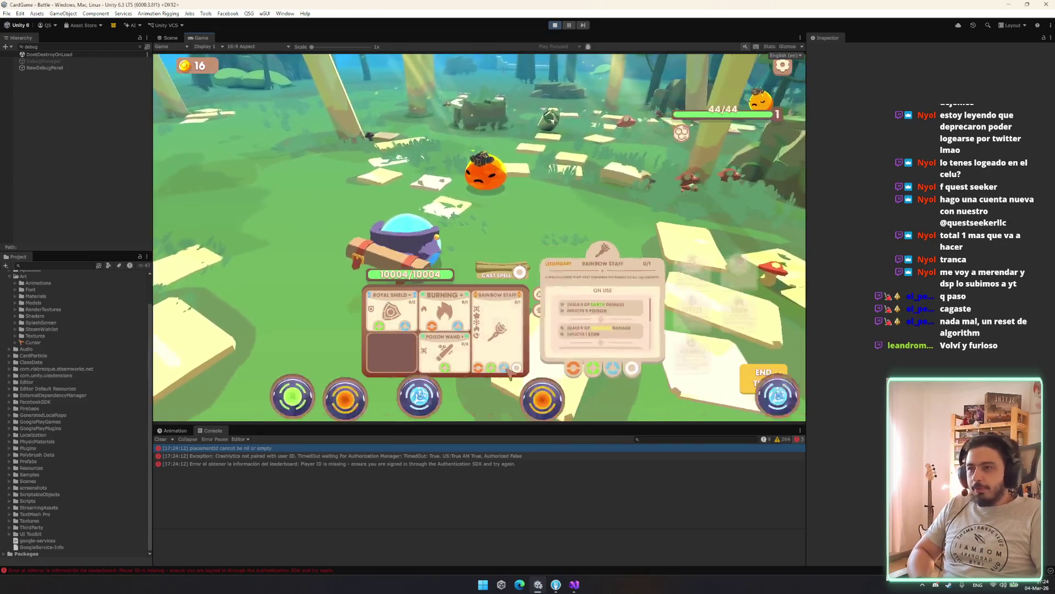
Play the Burning card and another card on TOOASTY, dropping it to 20/44 HP.
{"action": "left_click_drag", "start_coordinate": [316, 397], "coordinate": [444, 315]}
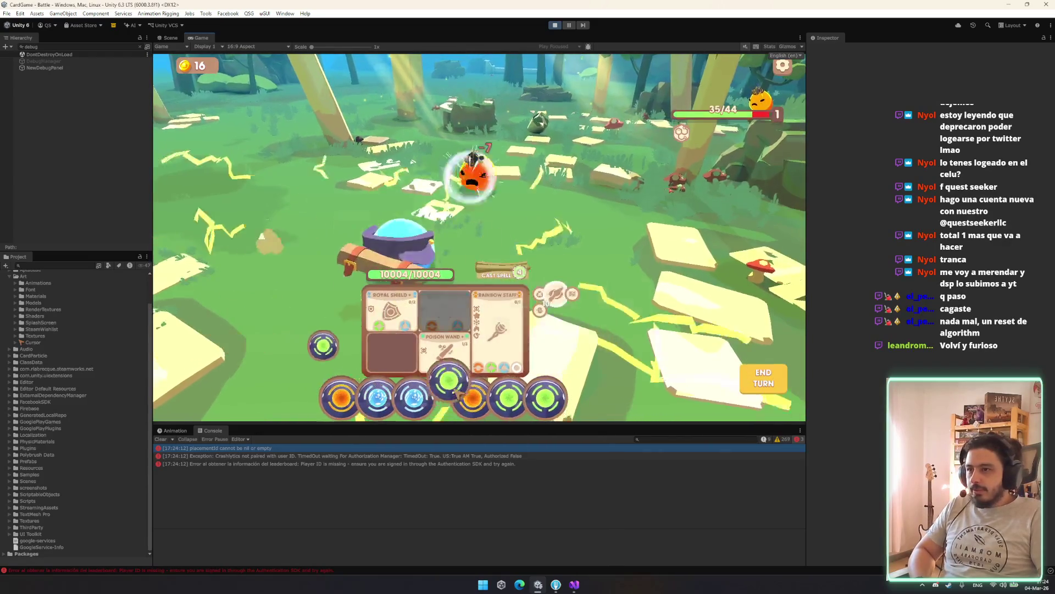
{"action": "left_click_drag", "start_coordinate": [533, 397], "coordinate": [494, 352]}
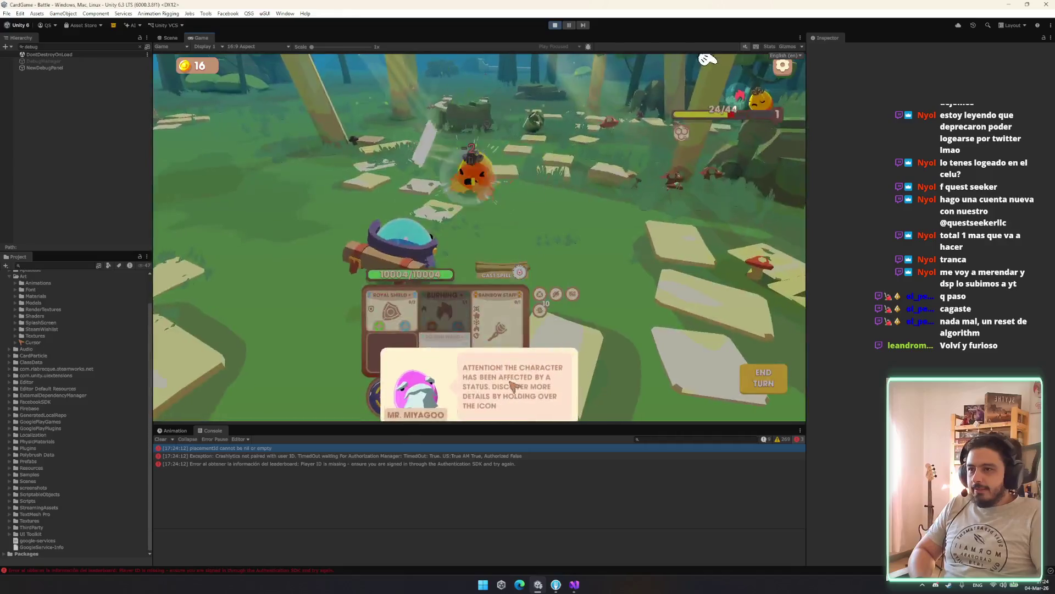
{"action": "mouse_move", "coordinate": [739, 98]}
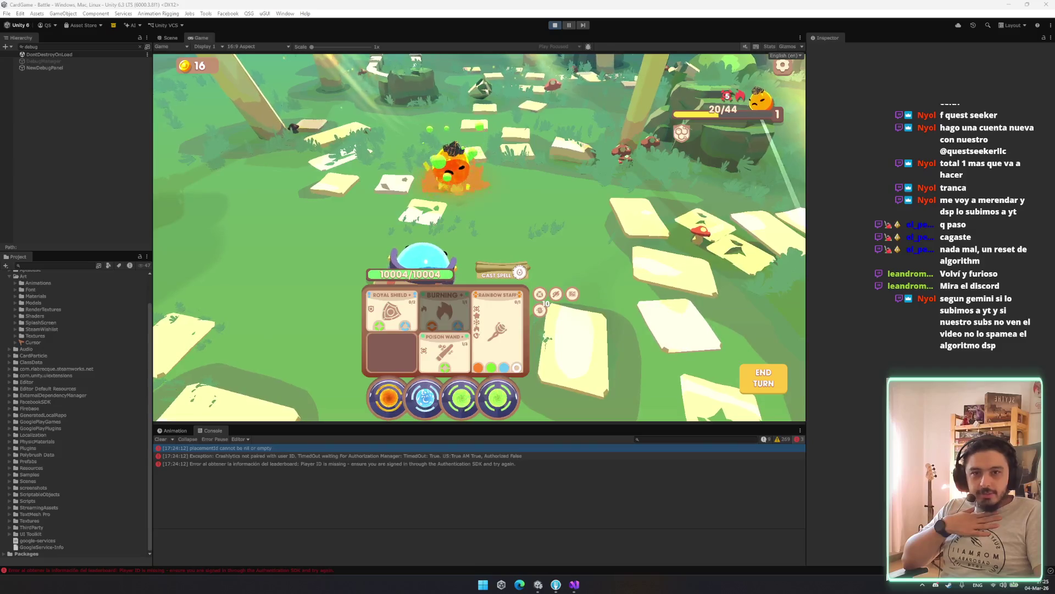
{"action": "key", "text": "alt+Tab"}
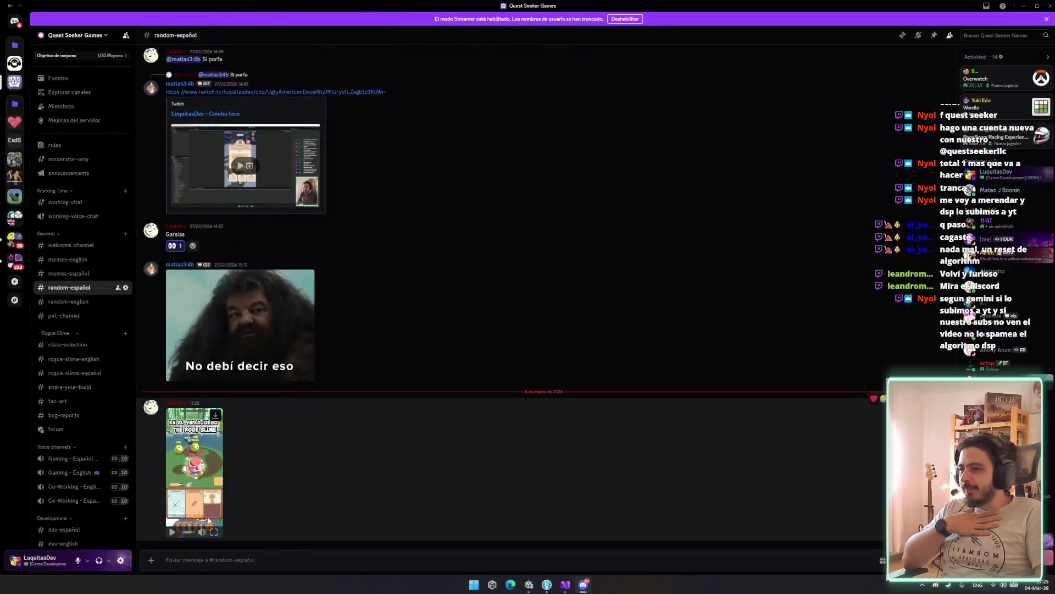
{"action": "left_click", "coordinate": [220, 530]}
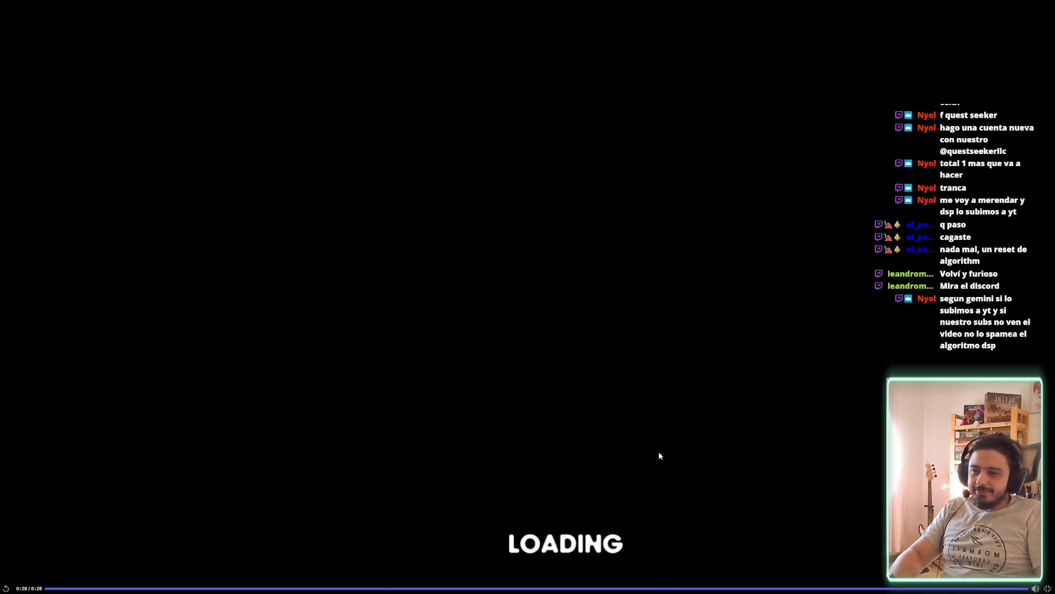
{"action": "key", "text": "Escape"}
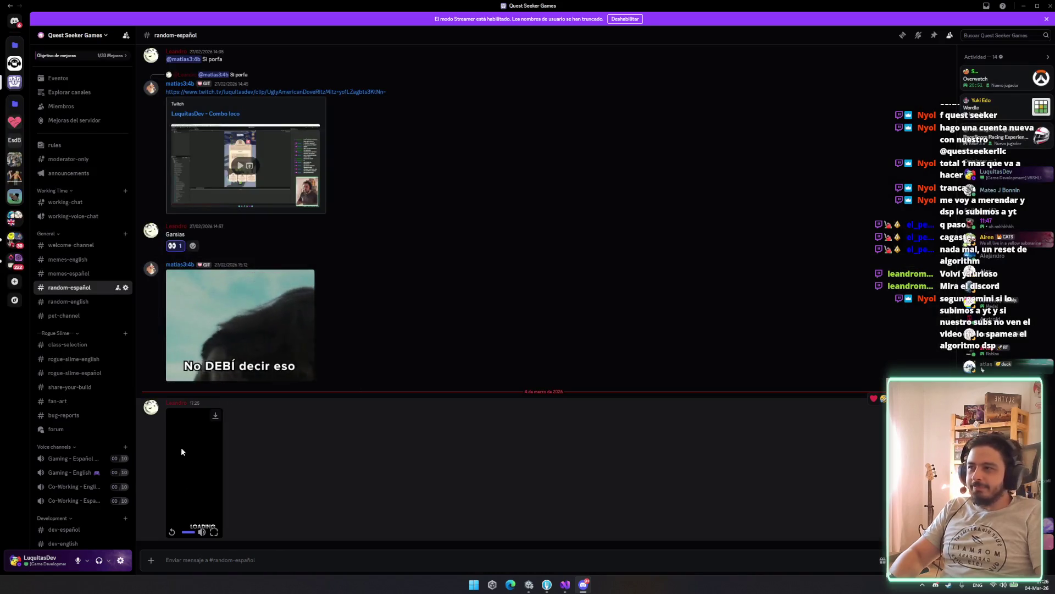
{"action": "left_click", "coordinate": [202, 506]}
{"action": "left_click", "coordinate": [213, 532]}
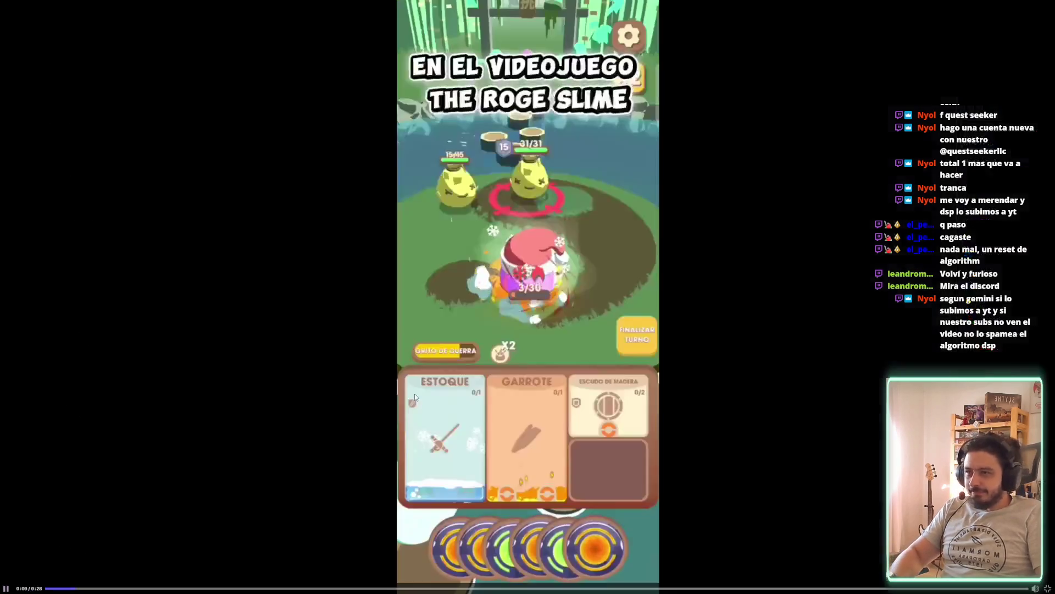
{"action": "key", "text": "Escape"}
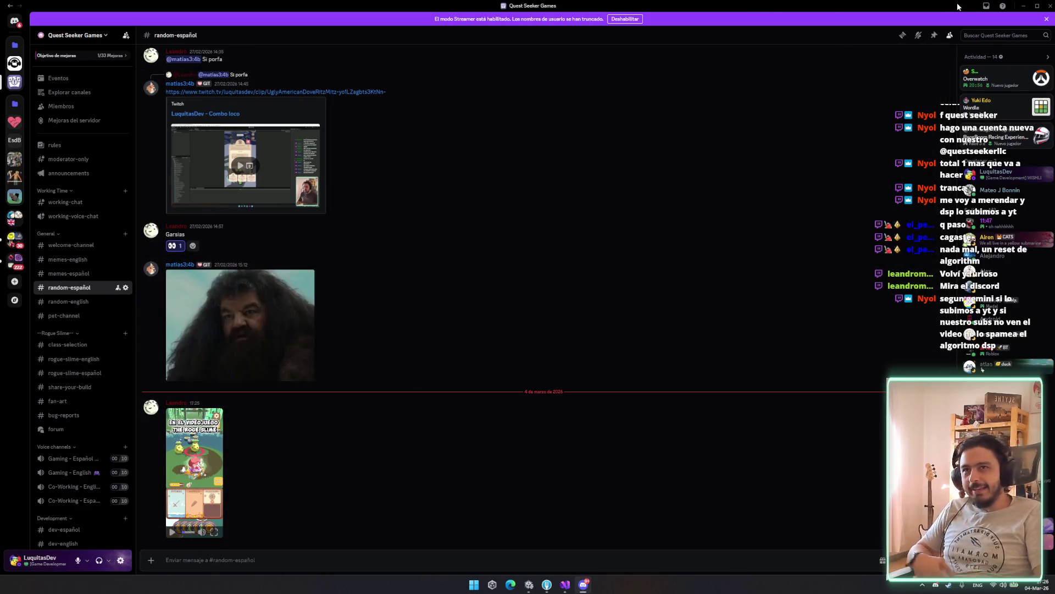
{"action": "left_click", "coordinate": [1047, 6]}
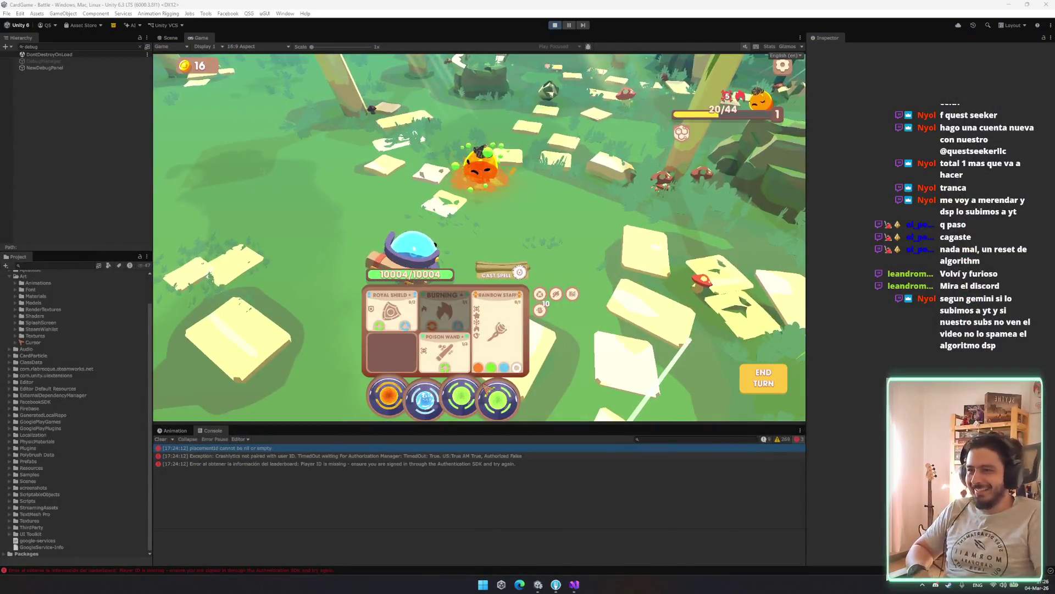
Win with Rainbow Staff, take Fire Strike, increase max HP at REST, and win the next battle.
{"action": "left_click_drag", "start_coordinate": [485, 388], "coordinate": [502, 319]}
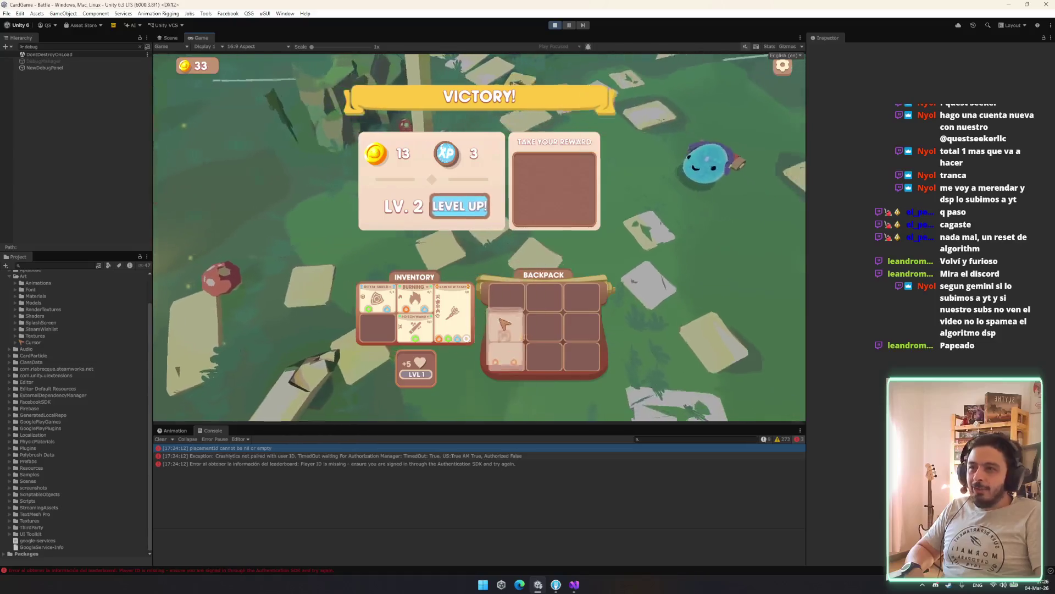
{"action": "left_click_drag", "start_coordinate": [504, 323], "coordinate": [506, 325]}
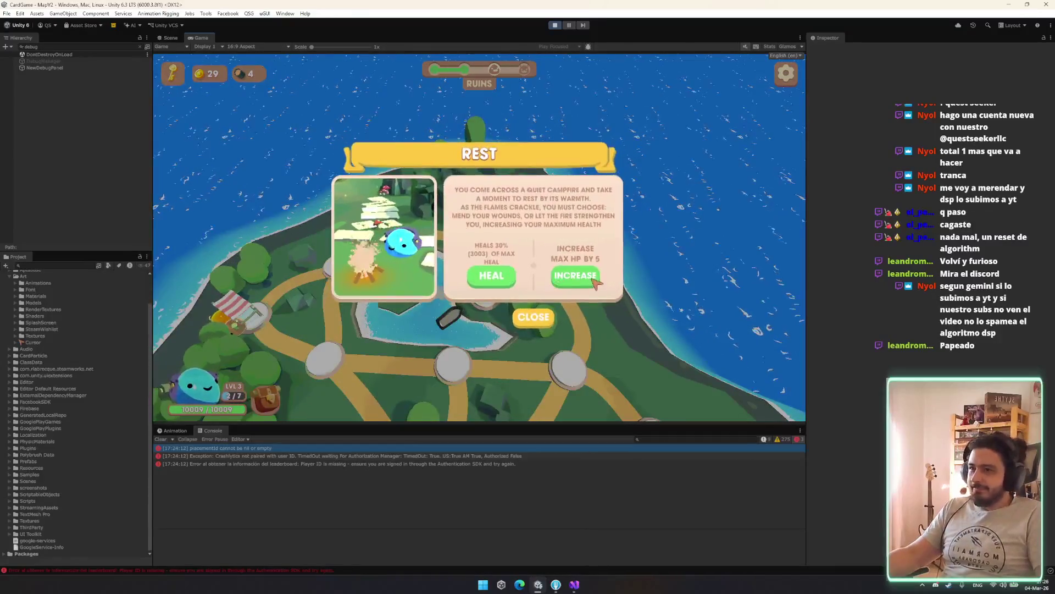
{"action": "left_click", "coordinate": [589, 282]}
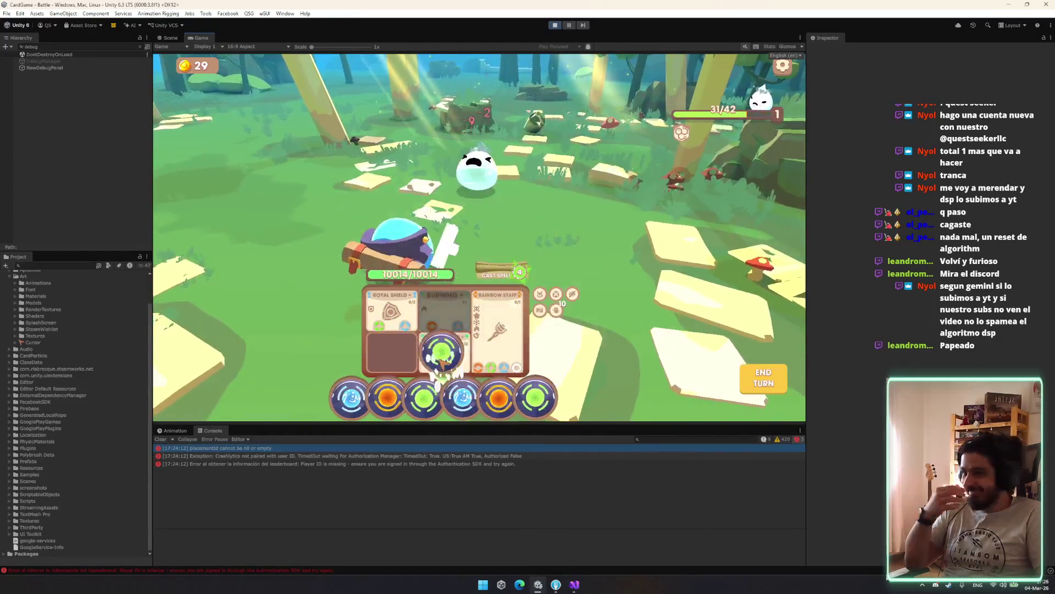
{"action": "left_click", "coordinate": [500, 370]}
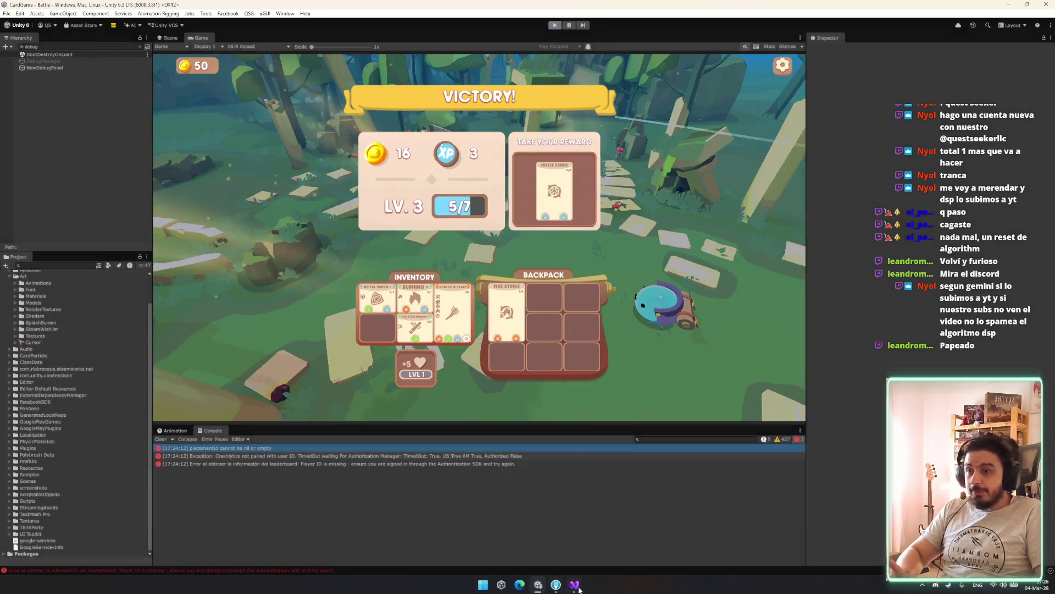
{"action": "left_click", "coordinate": [574, 584]}
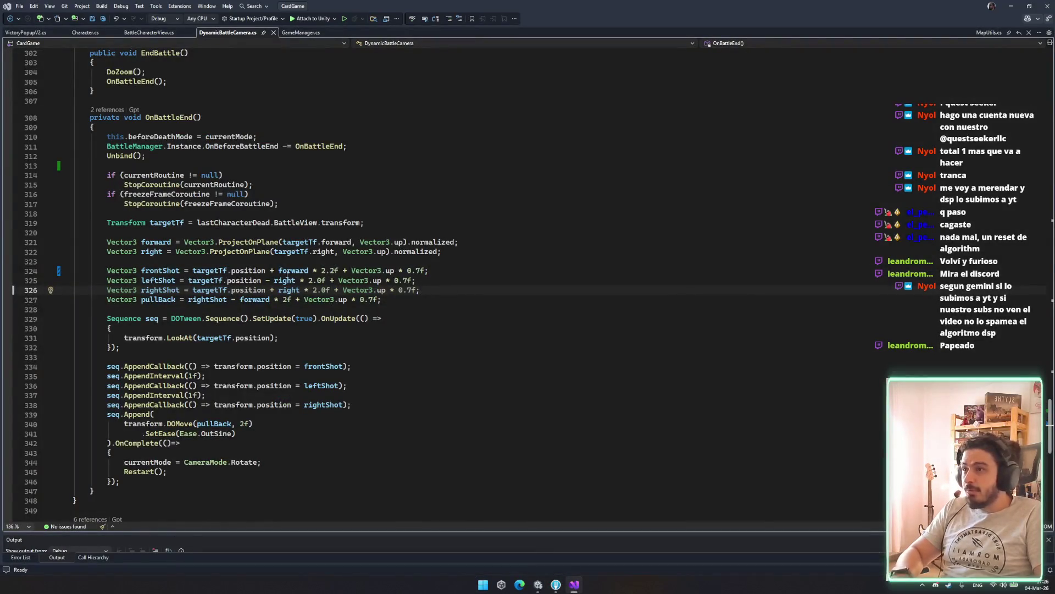
Copy the '+ right * 2.0f' sideways offset onto the front shot line and save DynamicBattleCamera.cs.
{"action": "left_click_drag", "start_coordinate": [270, 289], "coordinate": [329, 291]}
{"action": "key", "text": "ctrl+c"}
{"action": "left_click", "coordinate": [424, 270]}
{"action": "key", "text": "ctrl+v"}
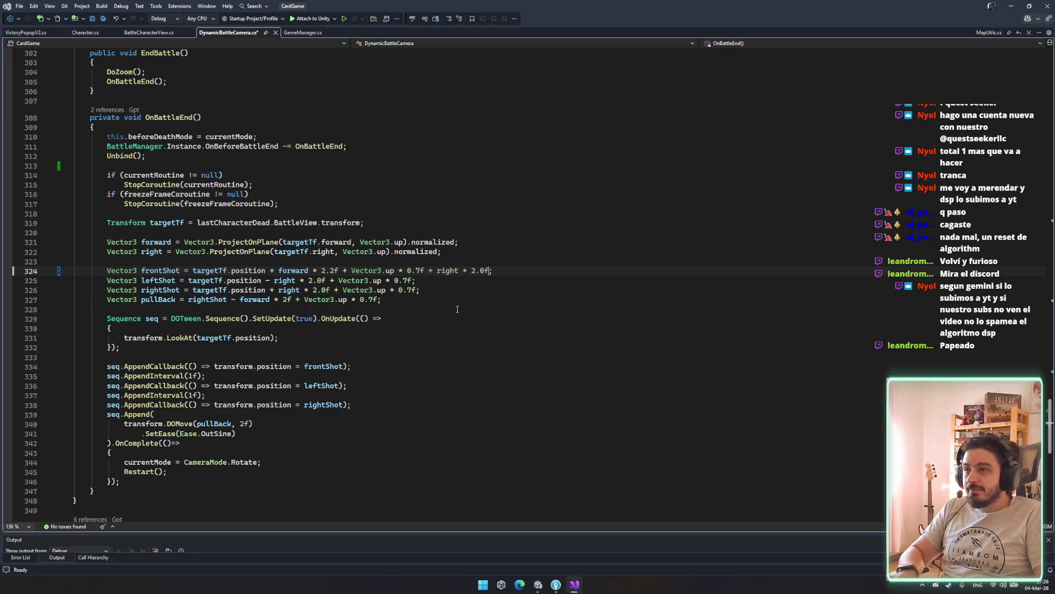
{"action": "key", "text": "ctrl+s"}
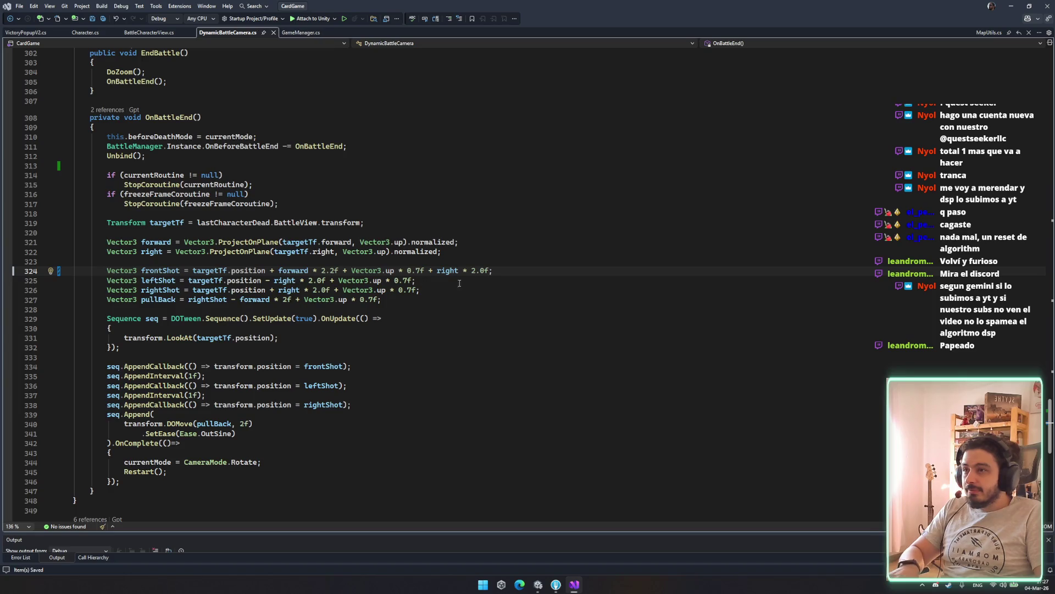
Review the OnBattleEnd shot intervals and the pull-back duration and easing lines.
{"action": "left_click", "coordinate": [466, 376]}
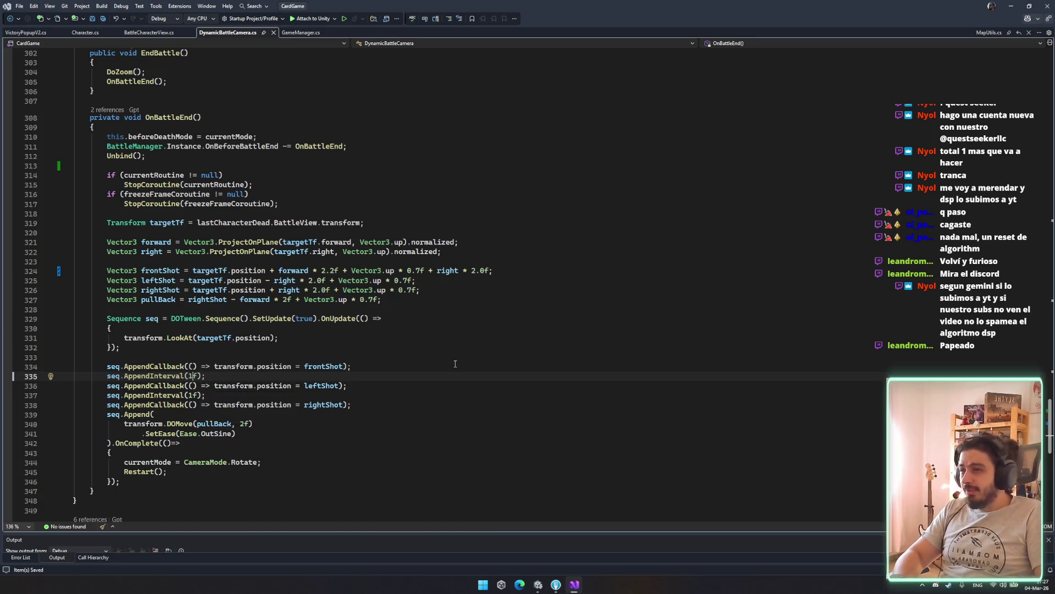
{"action": "left_click_drag", "start_coordinate": [172, 380], "coordinate": [352, 404]}
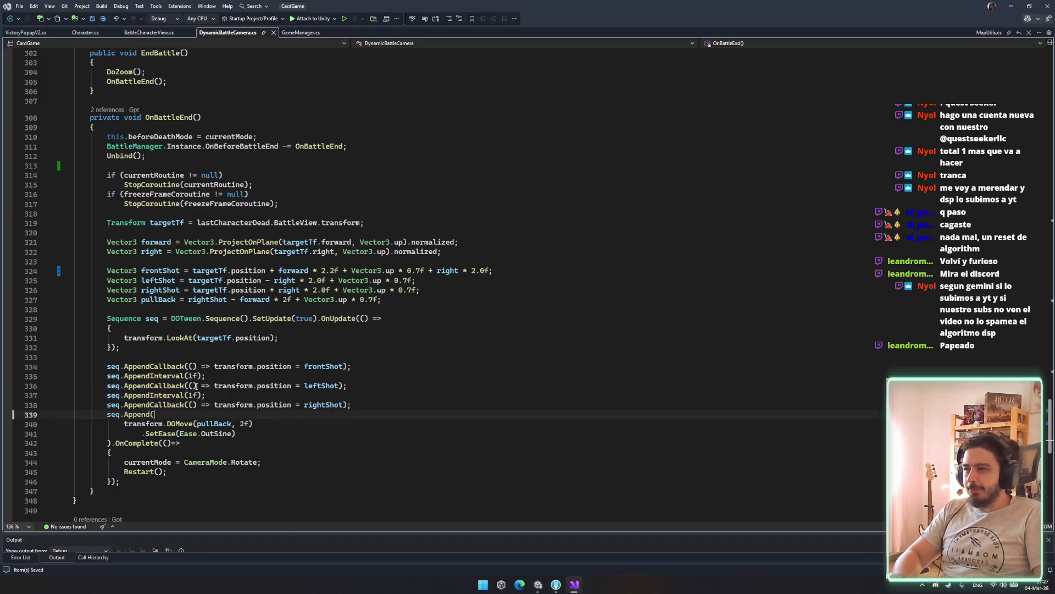
{"action": "left_click", "coordinate": [236, 433]}
{"action": "left_click", "coordinate": [493, 425]}
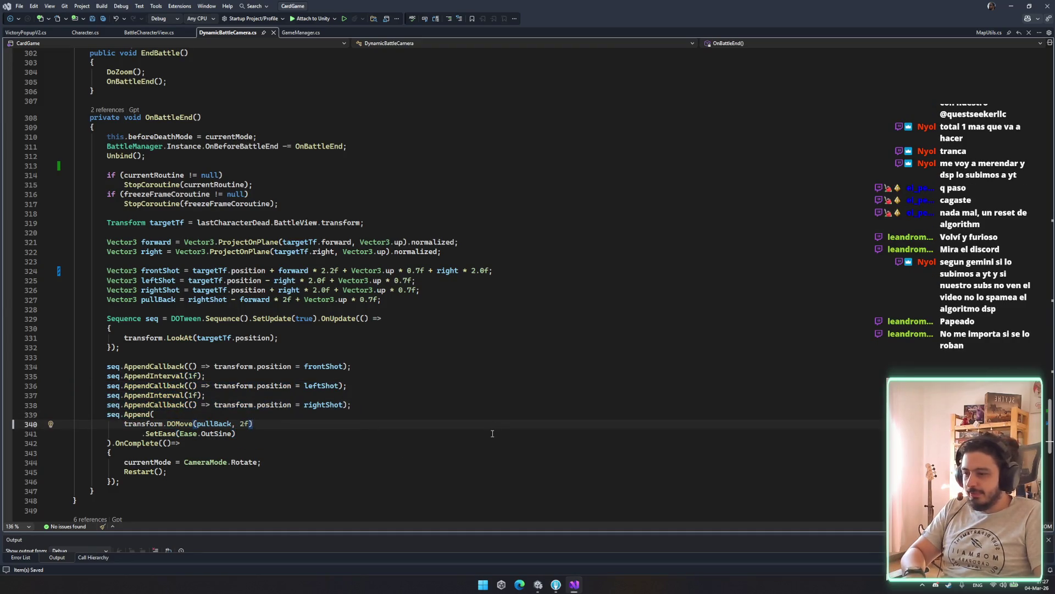
{"action": "left_click", "coordinate": [493, 433]}
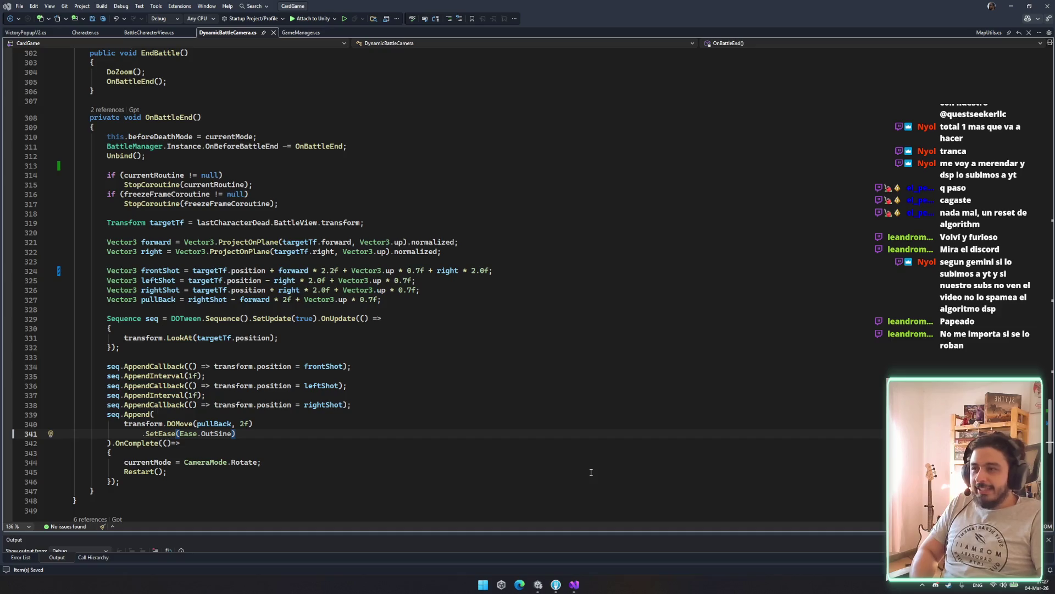
Back in Unity, run Rogue Slime in play mode, restart it, then bring Discord forward.
{"action": "key", "text": "alt+Tab"}
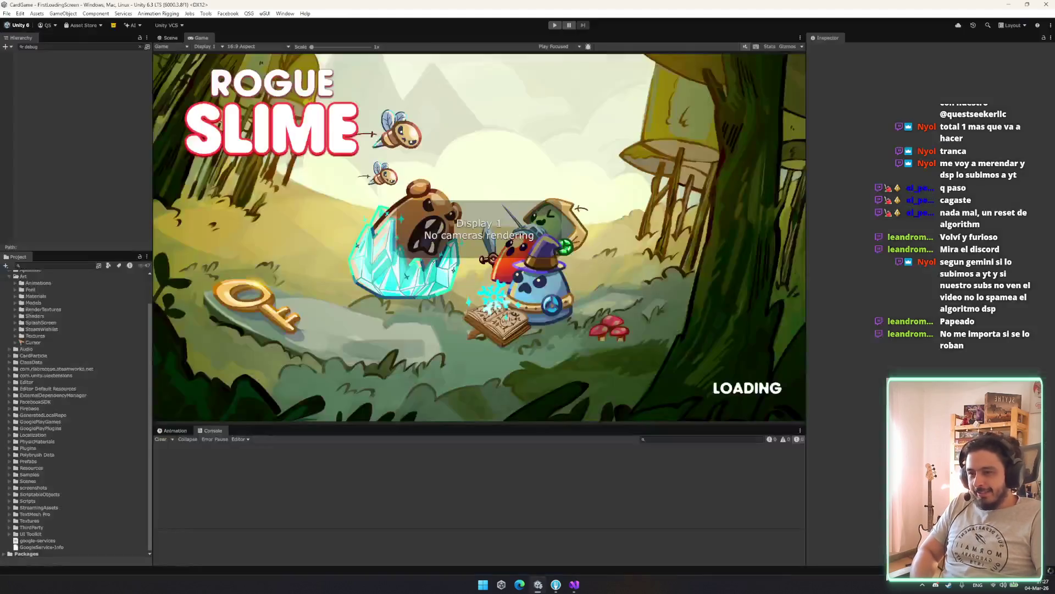
{"action": "left_click", "coordinate": [555, 25]}
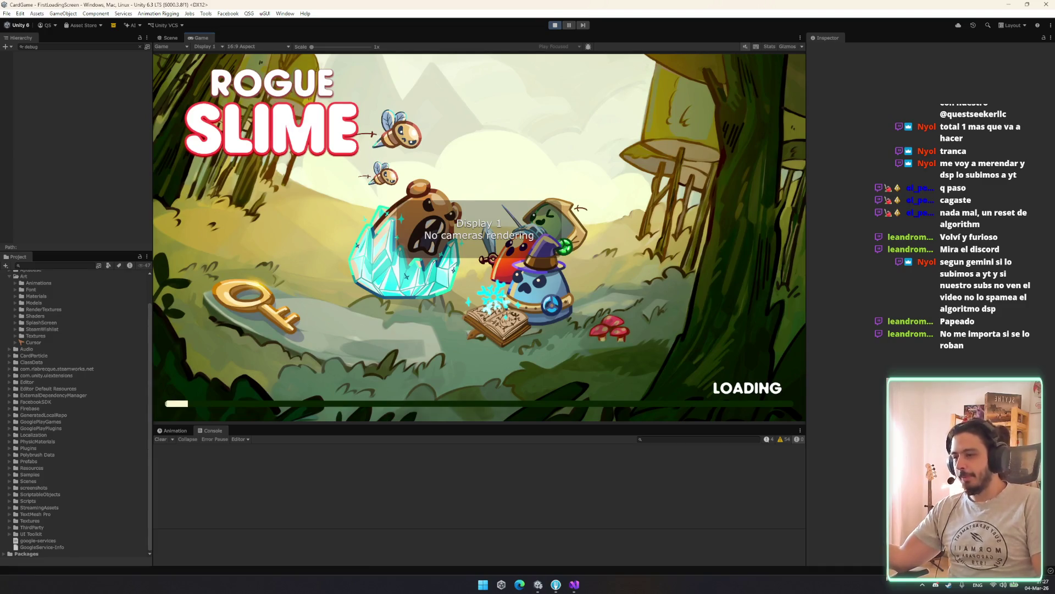
{"action": "key", "text": "ctrl+p"}
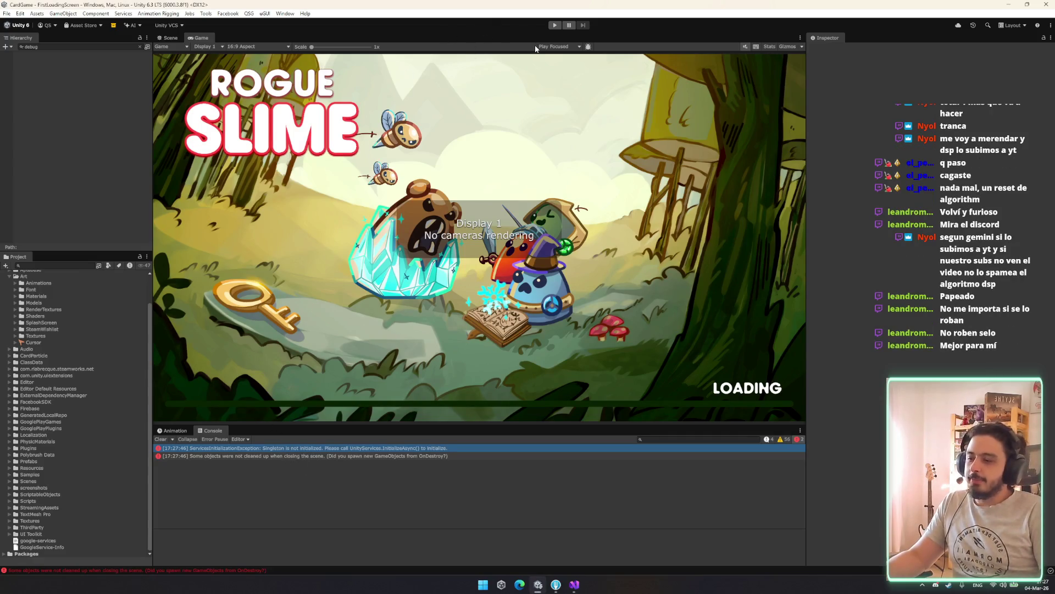
{"action": "left_click", "coordinate": [555, 25]}
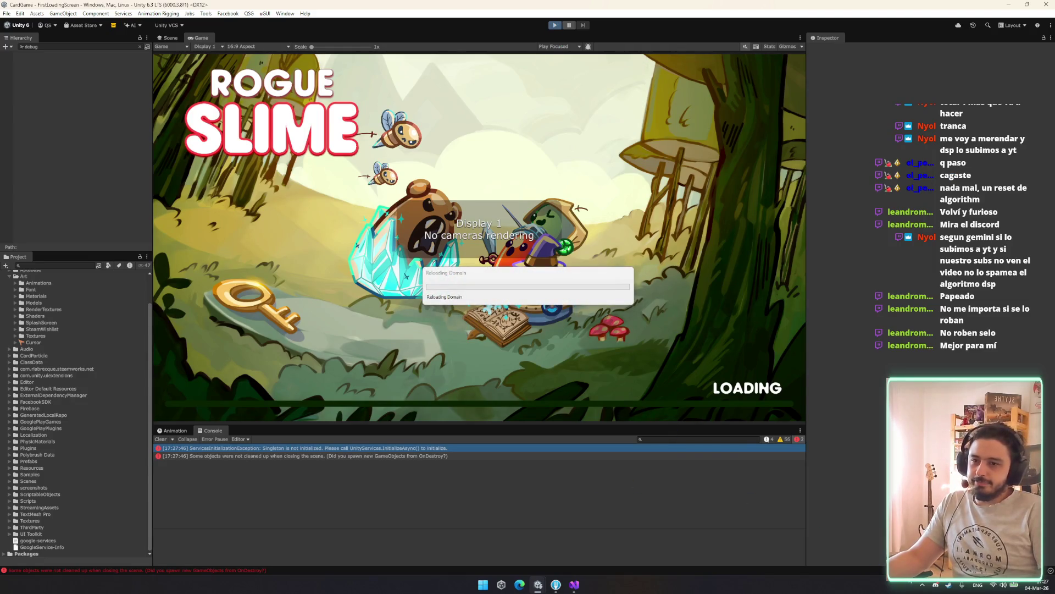
{"action": "left_click", "coordinate": [933, 586]}
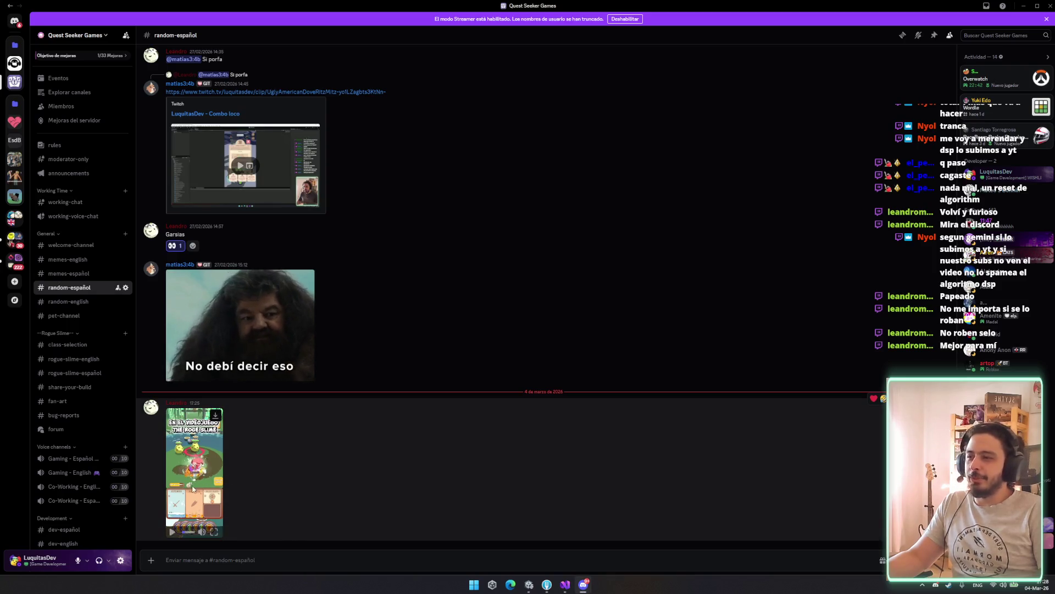
Watch the shared gameplay clip fullscreen with two pauses, then exit fullscreen and close Discord.
{"action": "left_click", "coordinate": [212, 533]}
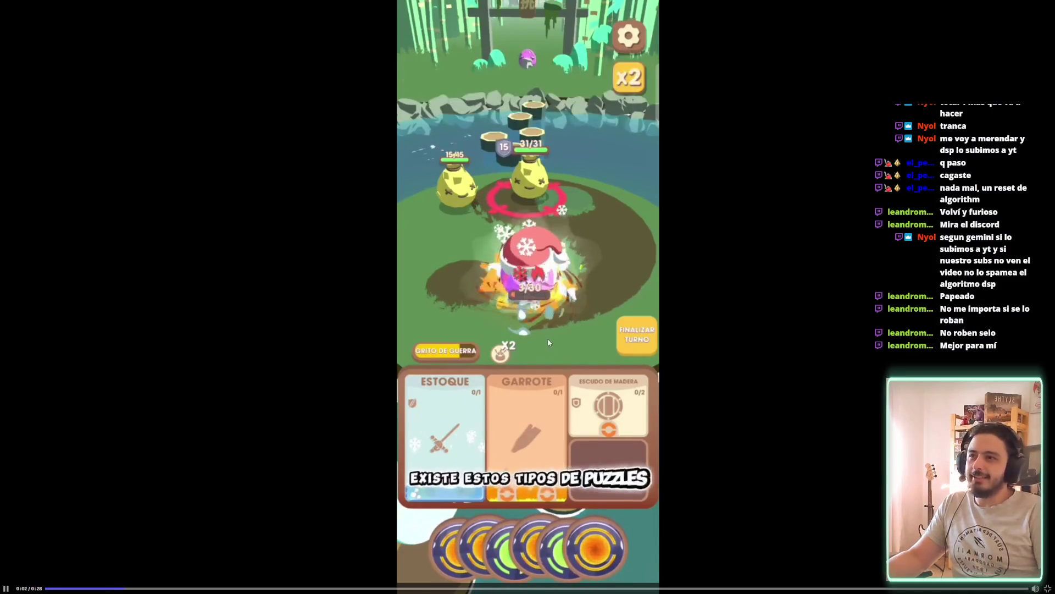
{"action": "left_click", "coordinate": [519, 467]}
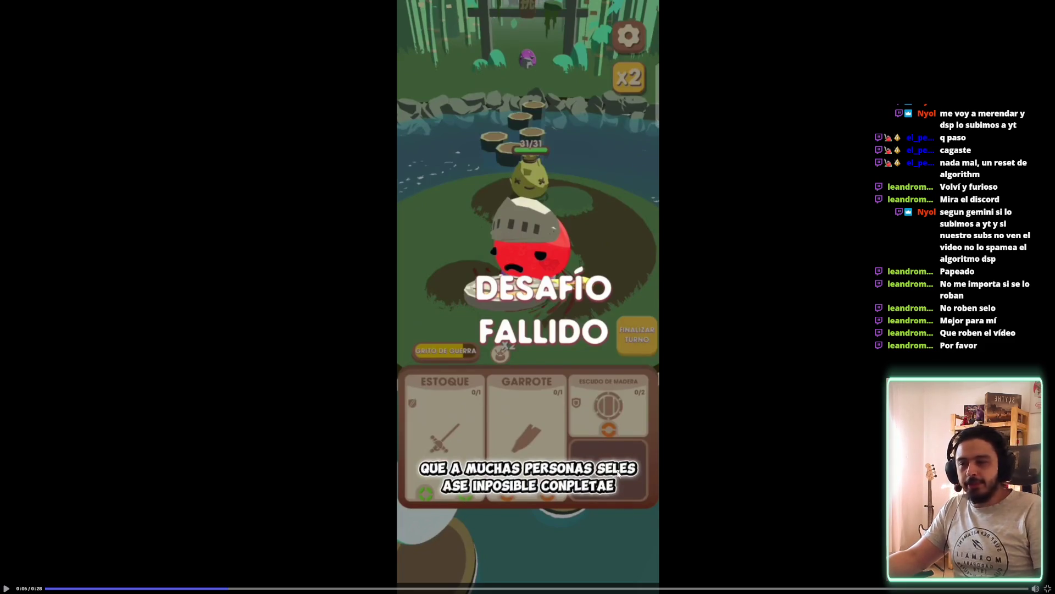
{"action": "left_click", "coordinate": [618, 474]}
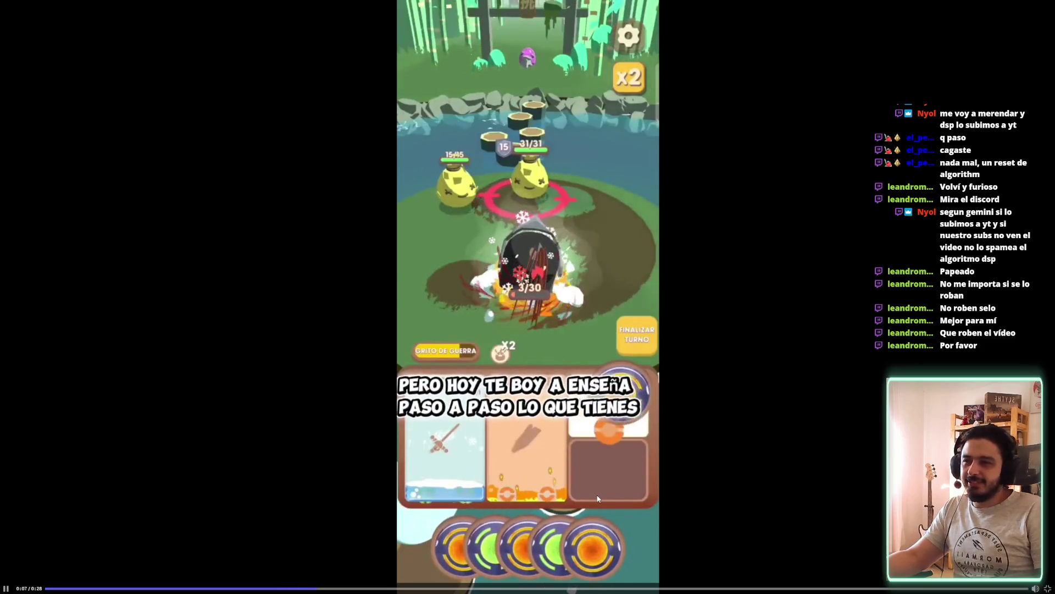
{"action": "left_click", "coordinate": [523, 391]}
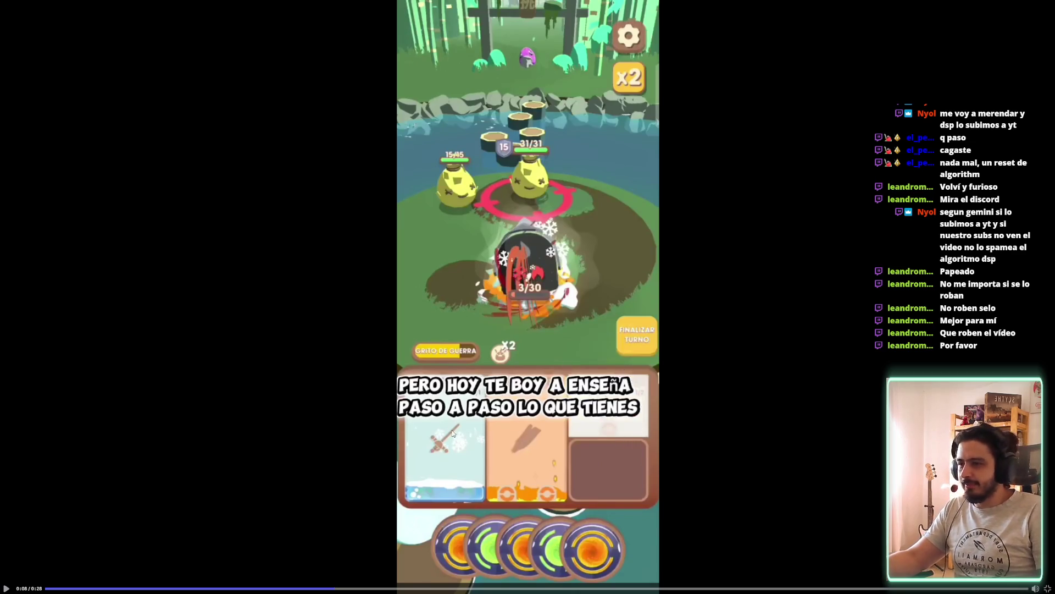
{"action": "left_click", "coordinate": [482, 470]}
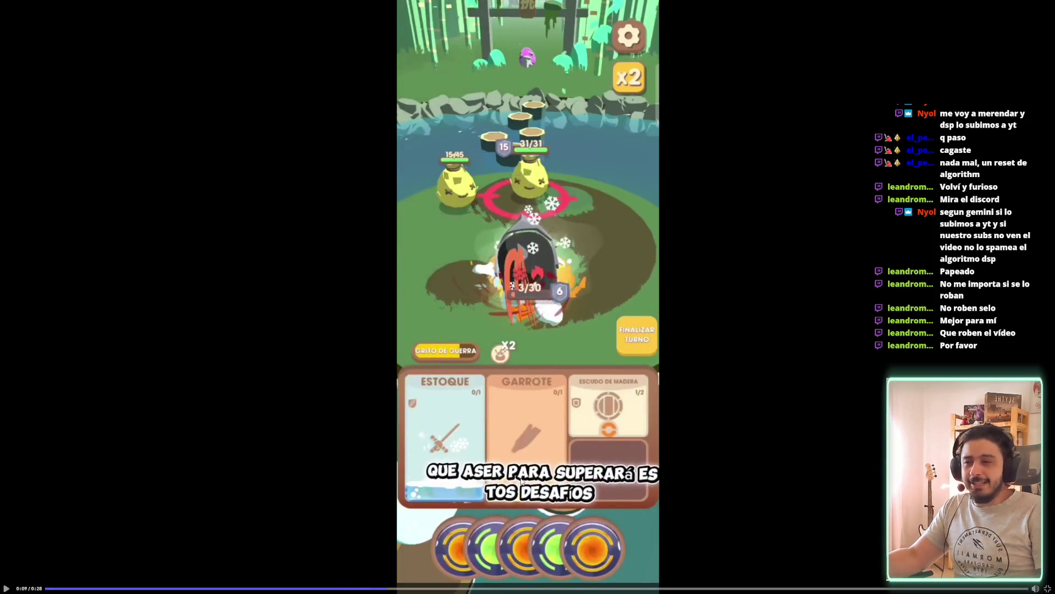
{"action": "key", "text": "Escape"}
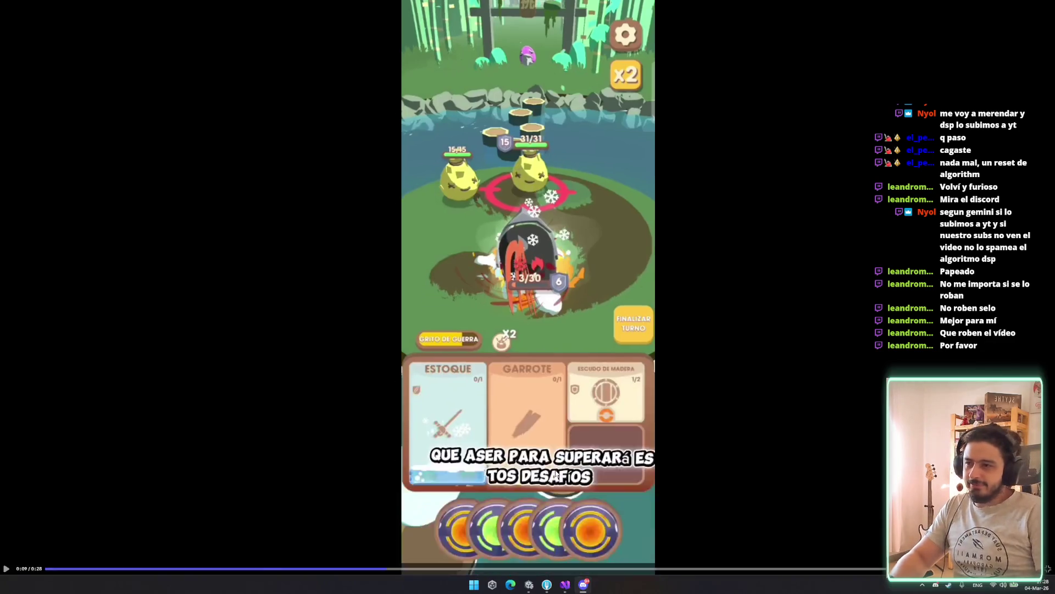
{"action": "key", "text": "alt+F4"}
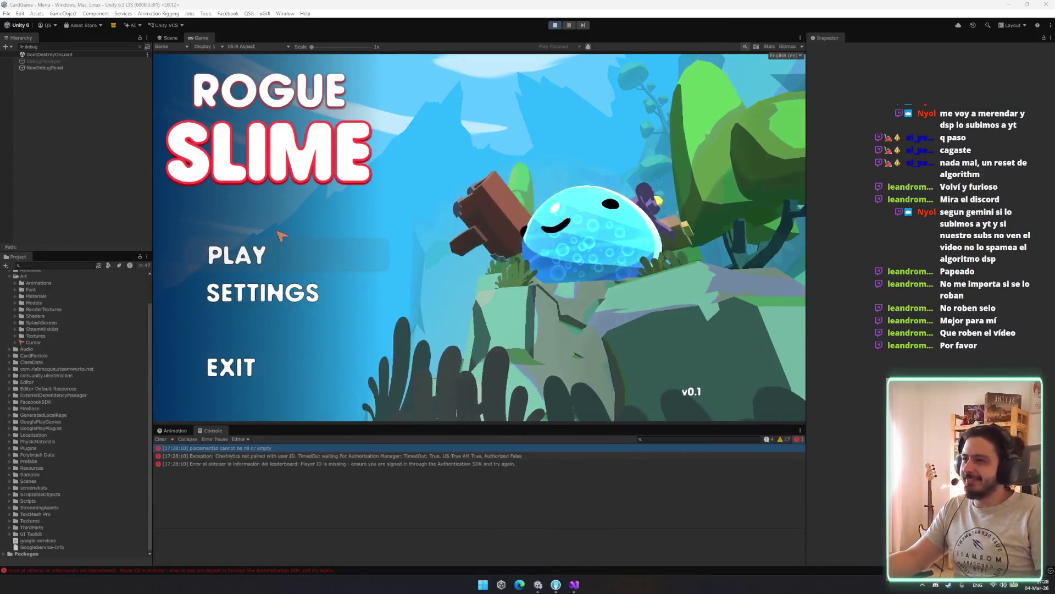
Start a new game as the Sorcerer and dismiss the map's Victory panel to enter a Grizzly battle.
{"action": "left_click", "coordinate": [357, 256]}
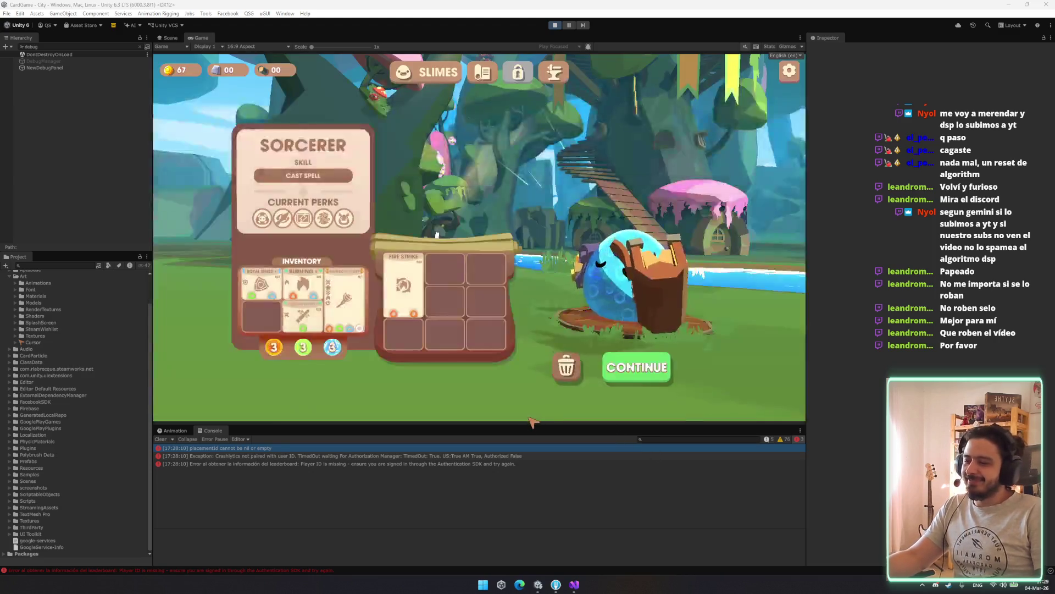
{"action": "left_click", "coordinate": [610, 366]}
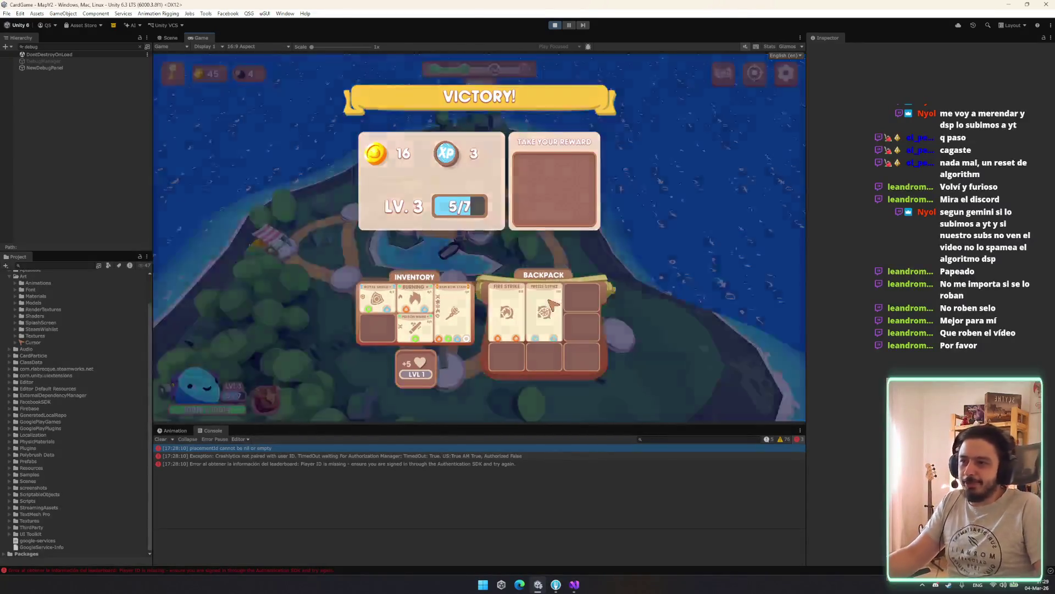
{"action": "left_click", "coordinate": [553, 304]}
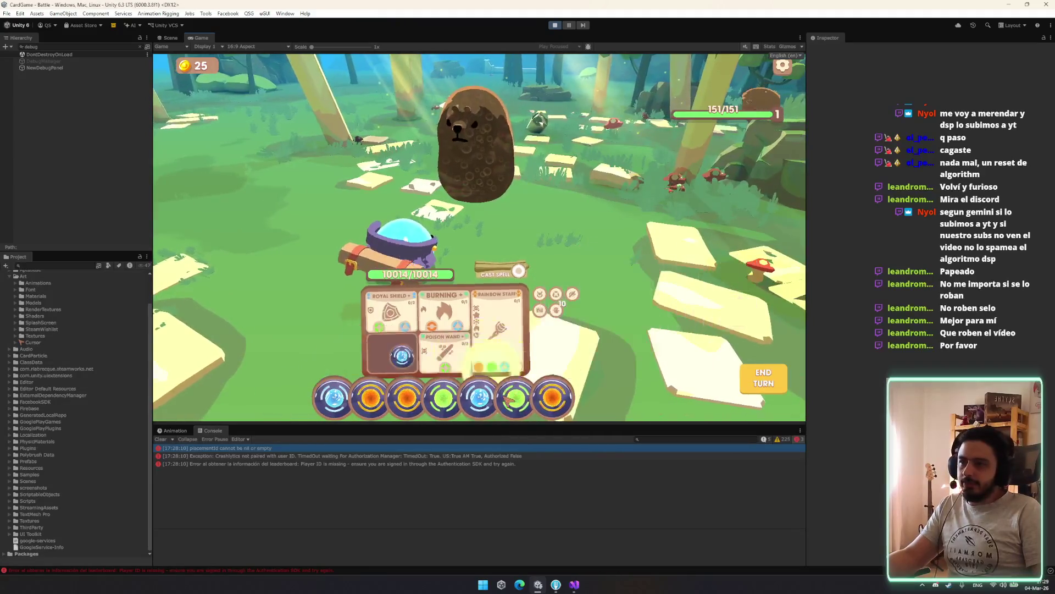
Cast the Rainbow Staff and ice spells on the enemy and play a remaining orb.
{"action": "left_click", "coordinate": [518, 271]}
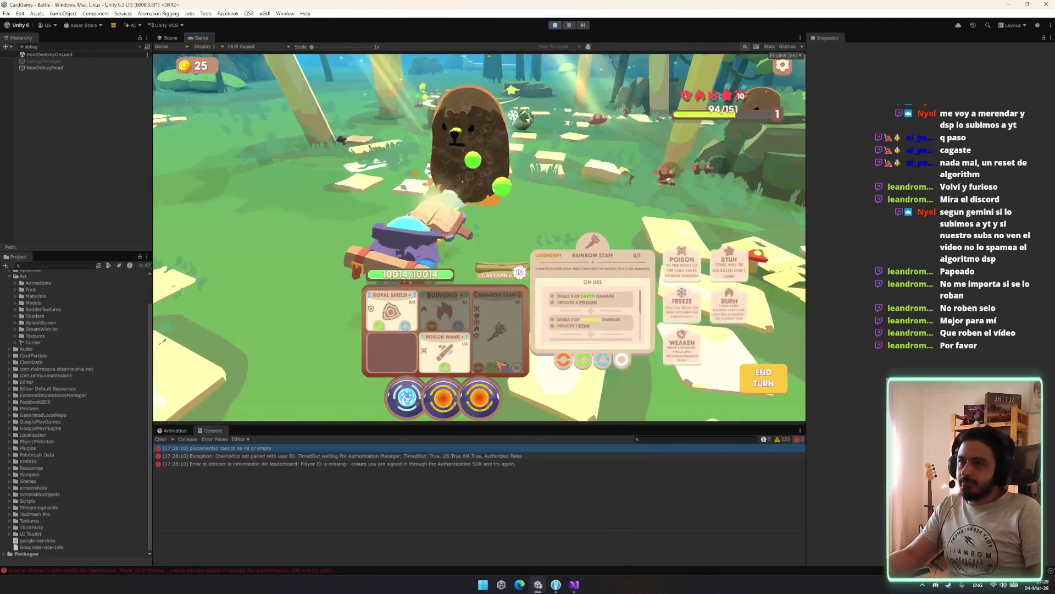
{"action": "left_click", "coordinate": [526, 283]}
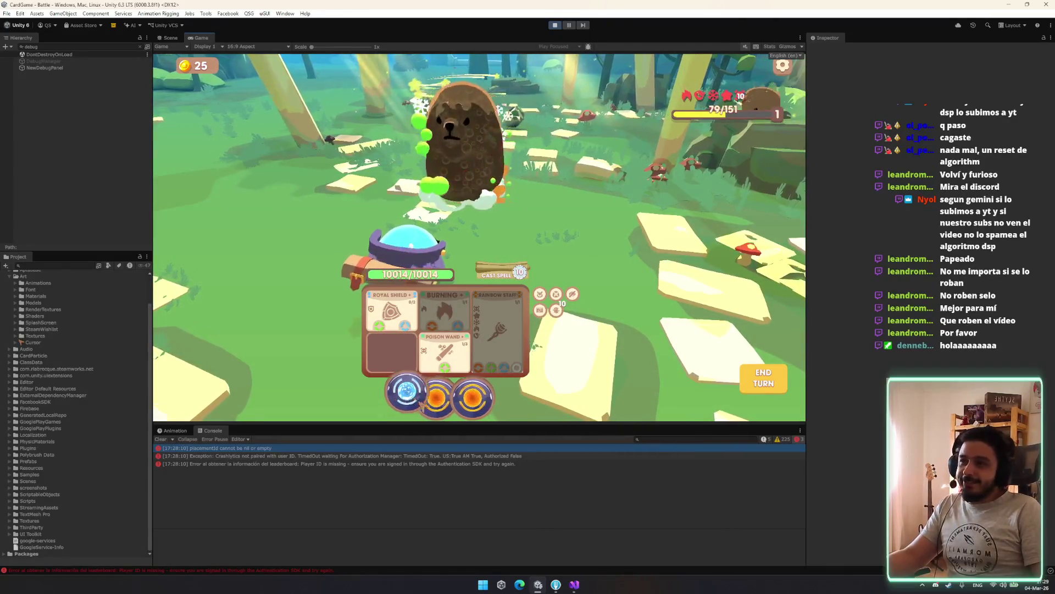
{"action": "left_click_drag", "start_coordinate": [398, 401], "coordinate": [638, 419]}
{"action": "left_click_drag", "start_coordinate": [528, 404], "coordinate": [547, 403]}
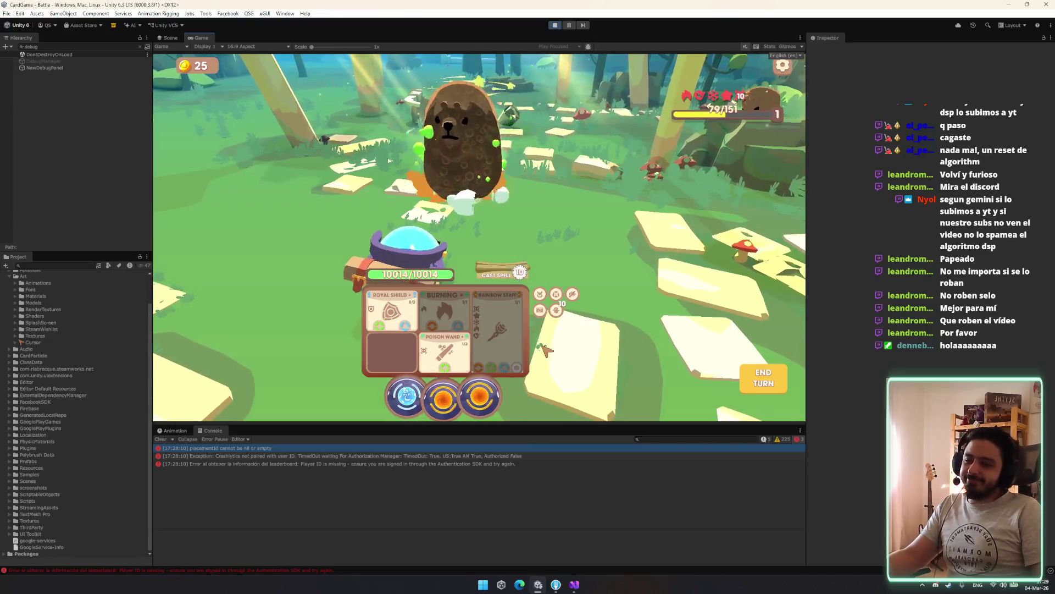
{"action": "left_click_drag", "start_coordinate": [413, 418], "coordinate": [514, 258]}
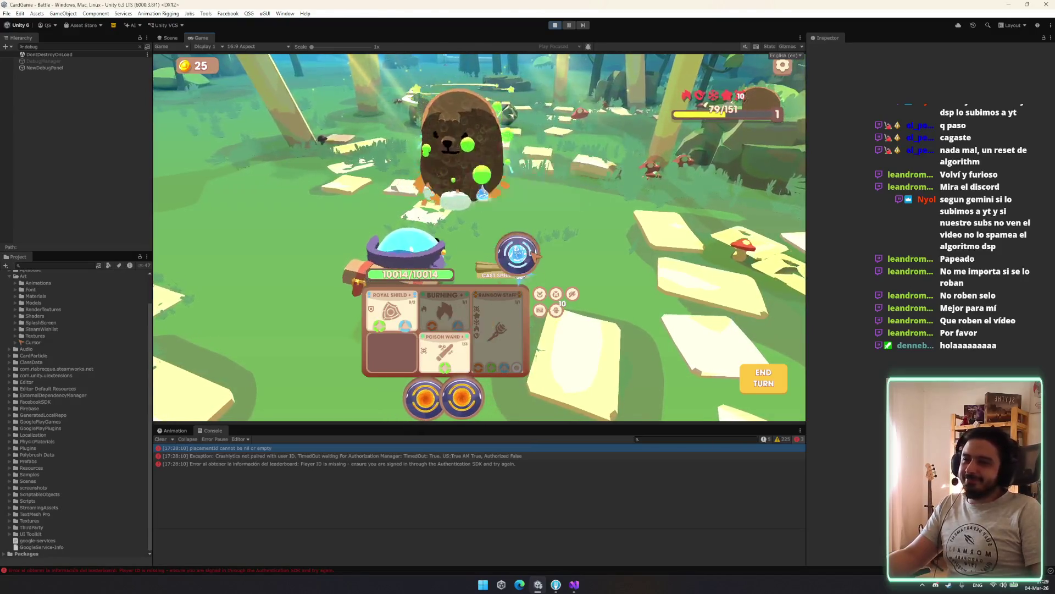
{"action": "left_click", "coordinate": [520, 278]}
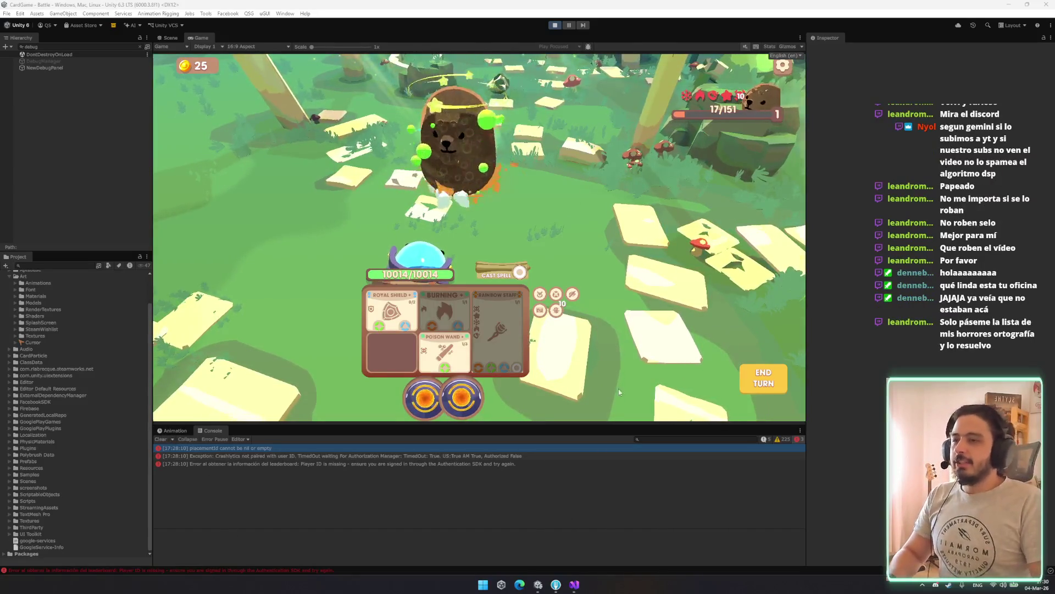
{"action": "mouse_move", "coordinate": [461, 397]}
{"action": "left_mouse_down"}
{"action": "mouse_move", "coordinate": [443, 370]}
{"action": "mouse_move", "coordinate": [469, 395]}
{"action": "mouse_move", "coordinate": [445, 349]}
{"action": "left_mouse_up"}
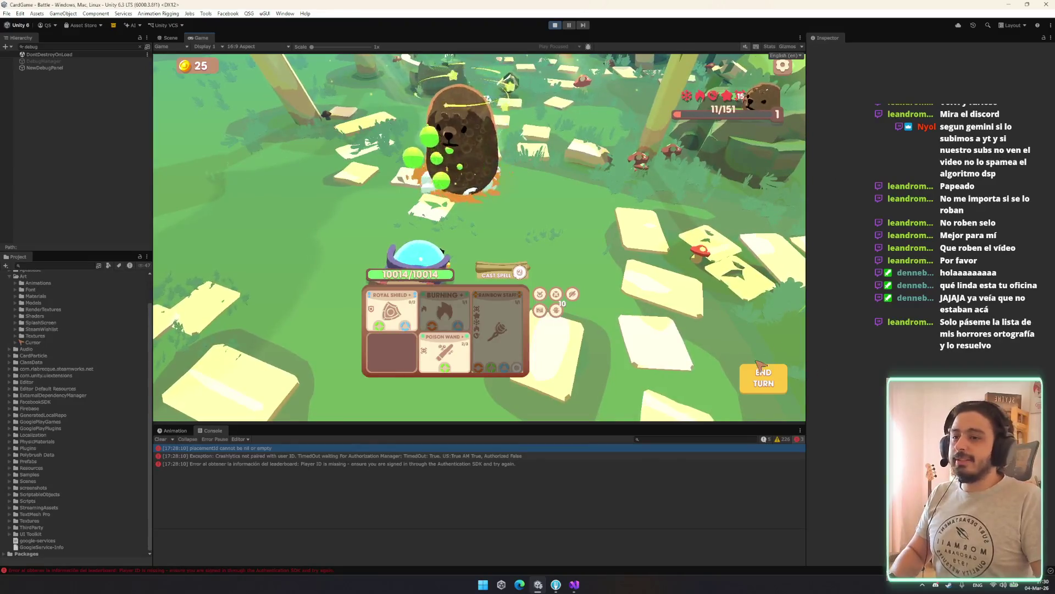
Maximize and restore the Game view, continue past the Level Up 4 victory screen, then open Fork.
{"action": "right_click", "coordinate": [201, 38]}
{"action": "left_click", "coordinate": [222, 82]}
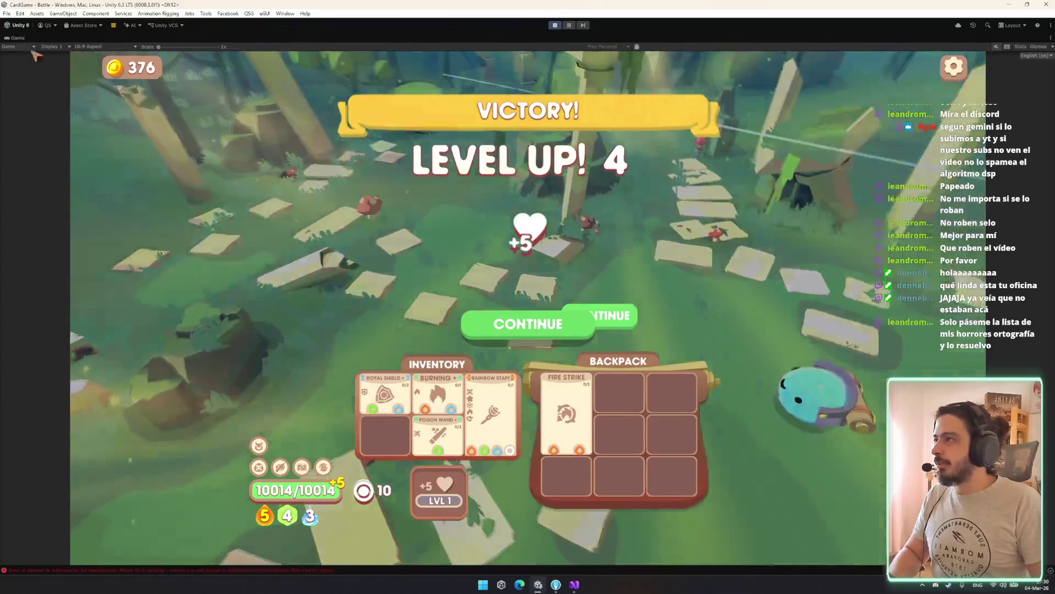
{"action": "right_click", "coordinate": [19, 38]}
{"action": "left_click", "coordinate": [51, 70]}
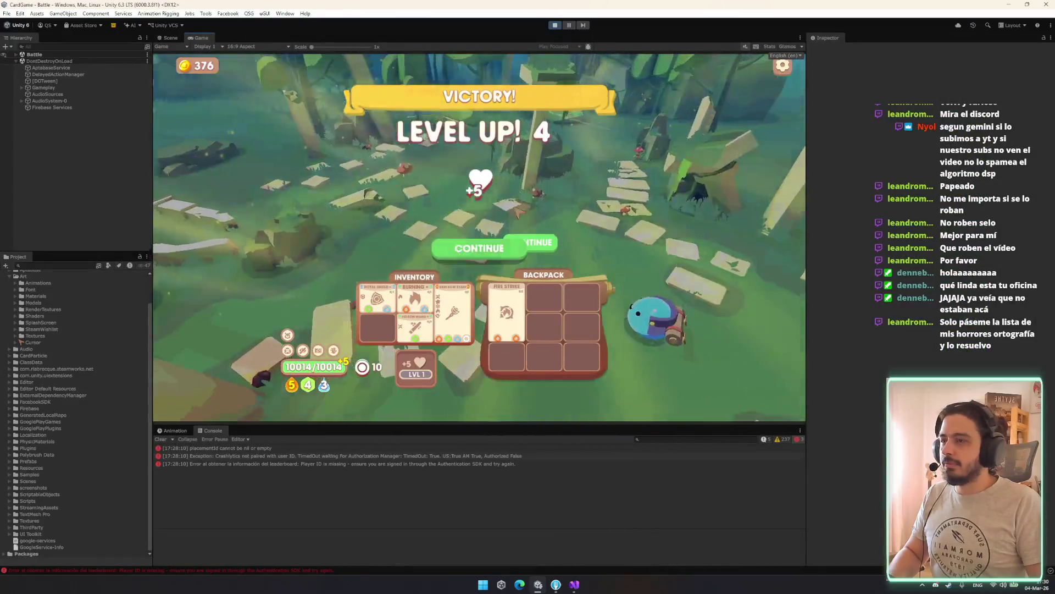
{"action": "left_click", "coordinate": [525, 242]}
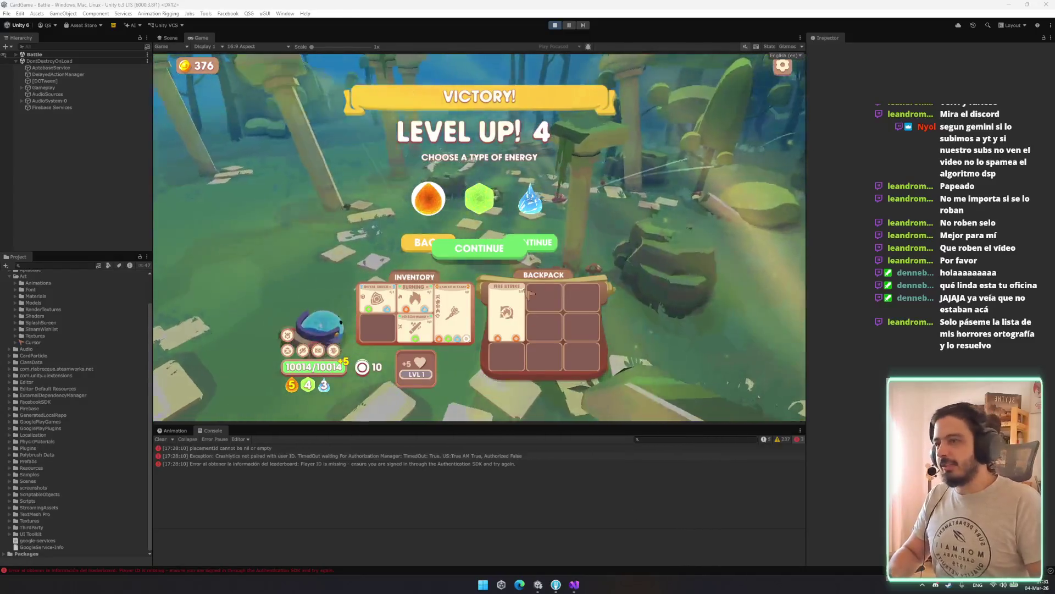
{"action": "left_click", "coordinate": [558, 588]}
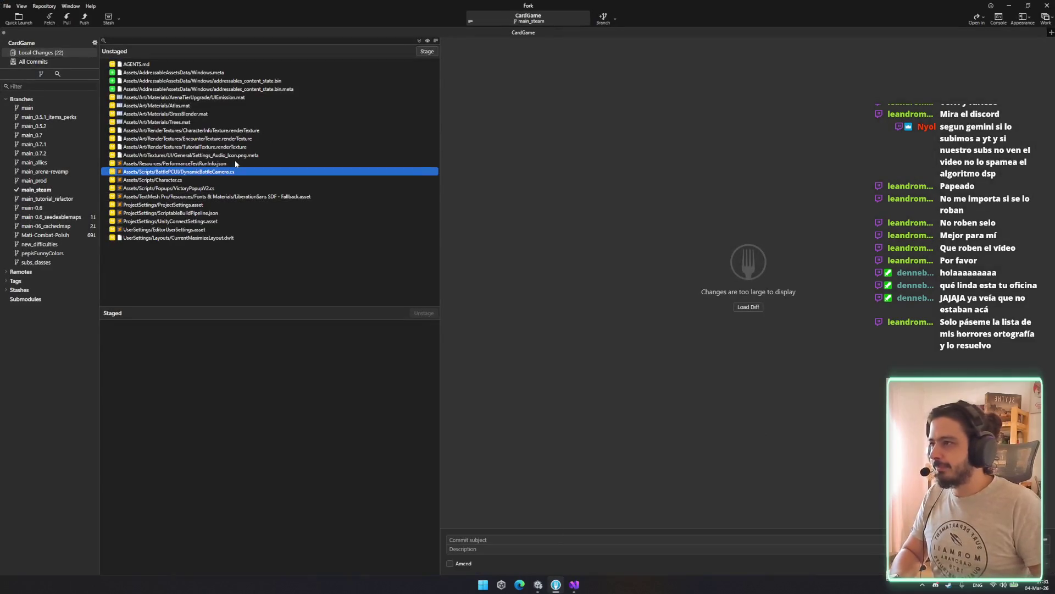
Stage DynamicBattleCamera.cs, Character.cs and VictoryPopupV2.cs and commit them as 'Fixed dynamic camera animation'.
{"action": "key", "text": "space"}
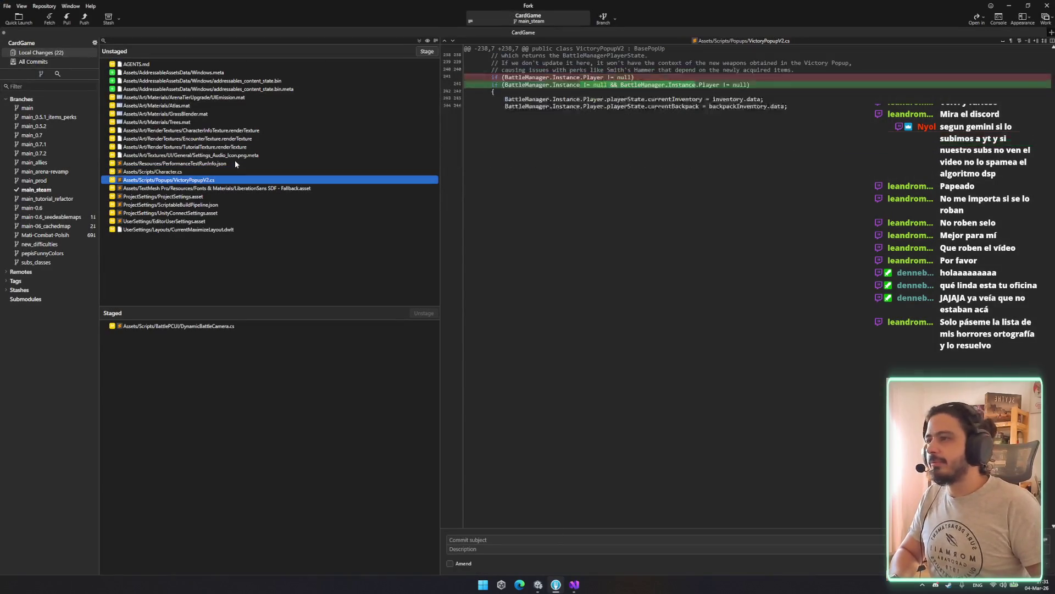
{"action": "key", "text": "space"}
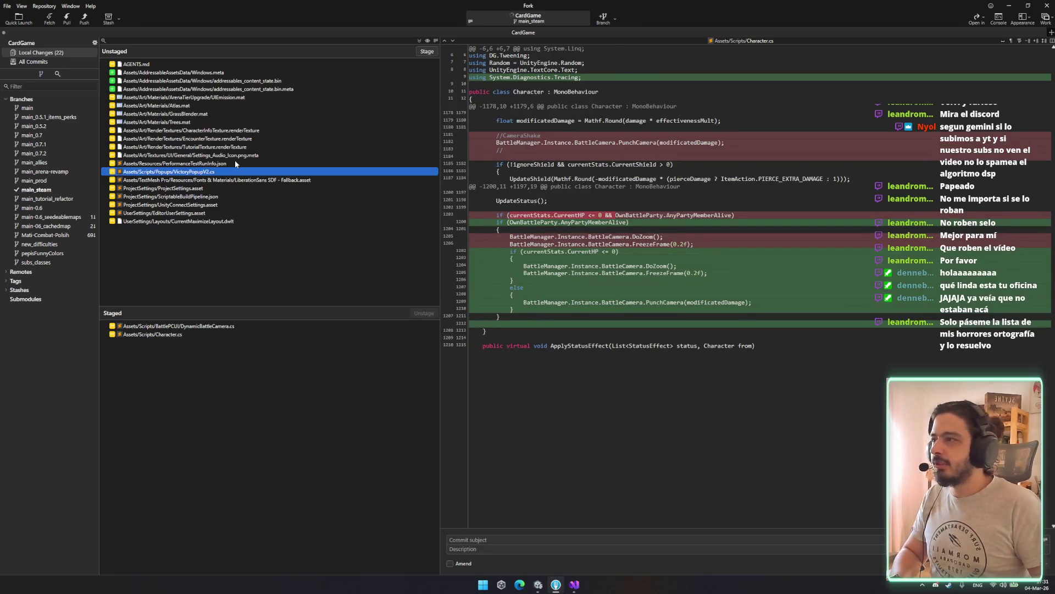
{"action": "key", "text": "space"}
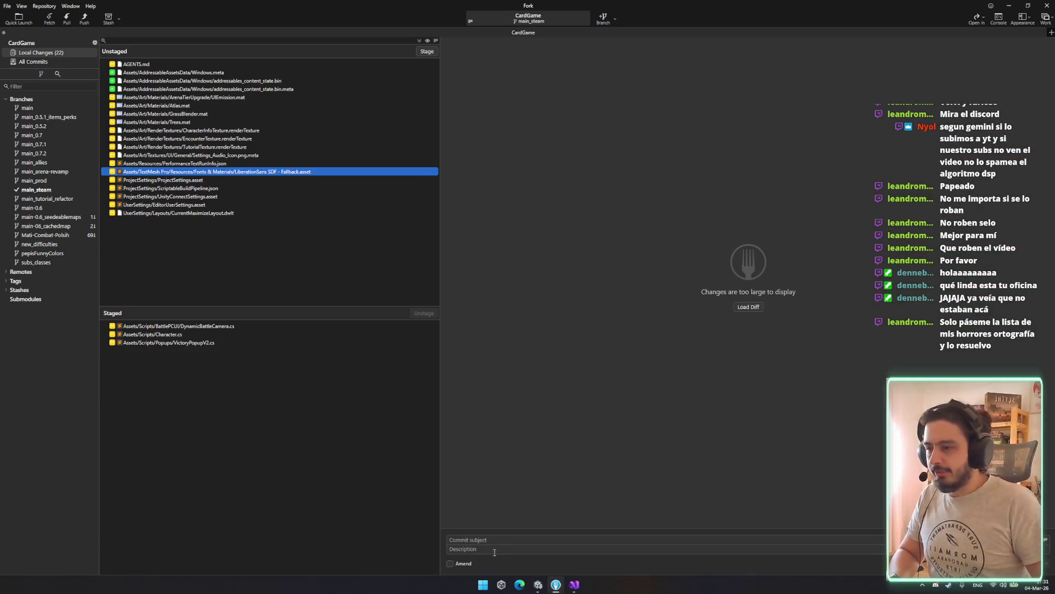
{"action": "left_click", "coordinate": [467, 539]}
{"action": "type", "text": "Fixed cam"}
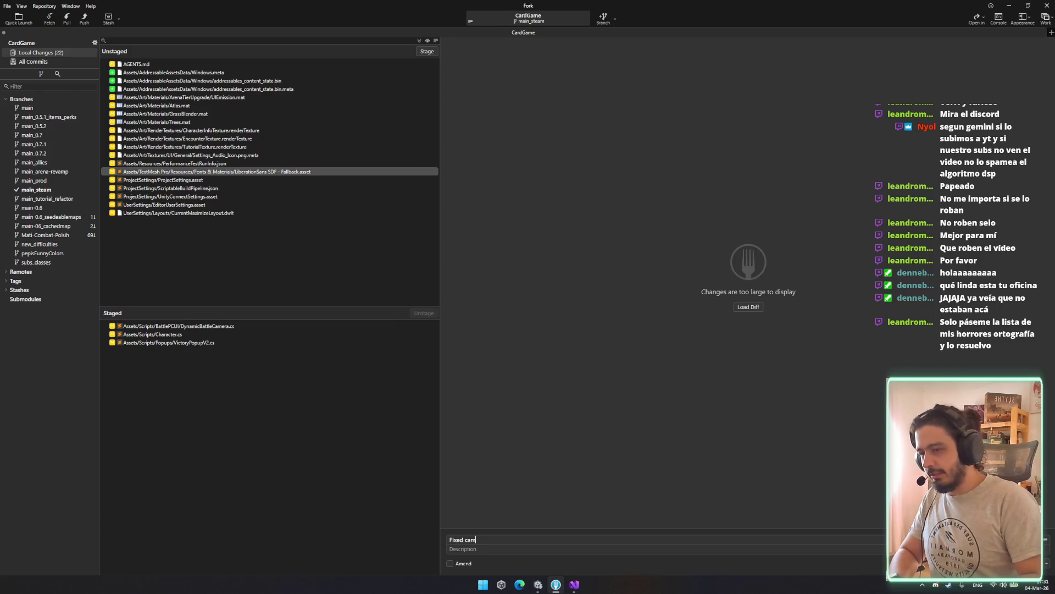
{"action": "key", "text": "BackSpace"}
{"action": "key", "text": "BackSpace"}
{"action": "key", "text": "BackSpace"}
{"action": "type", "text": "dynami"}
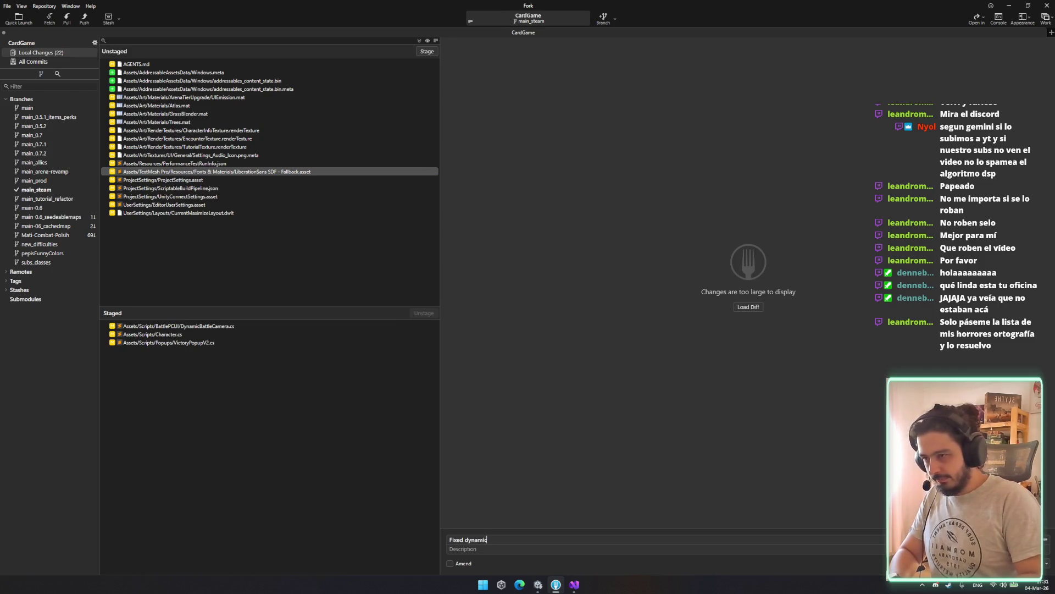
{"action": "type", "text": "camera aniamtio"}
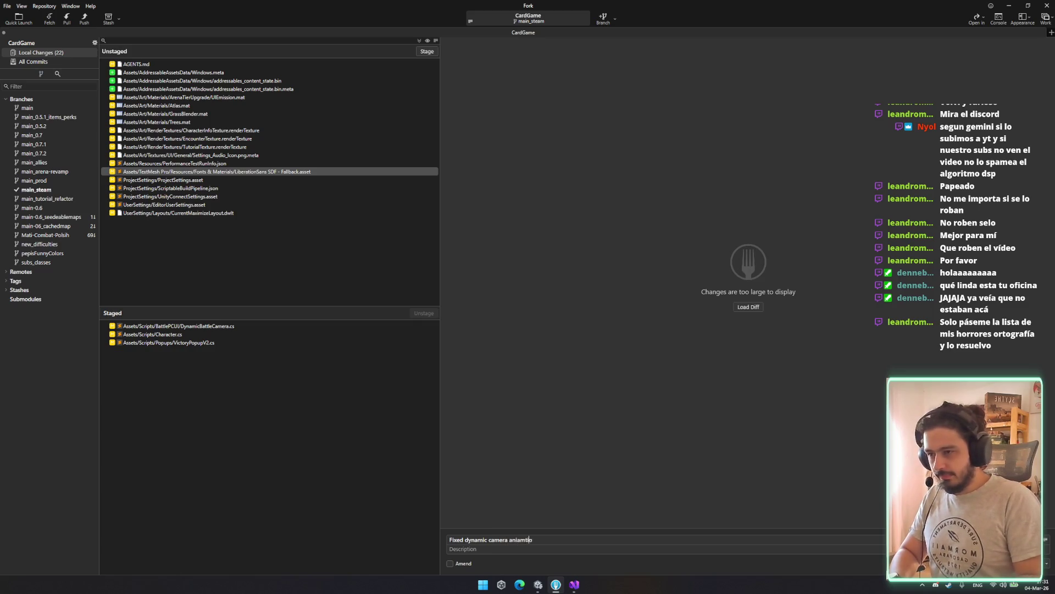
{"action": "key", "text": "ctrl+BackSpace"}
{"action": "type", "text": "animation"}
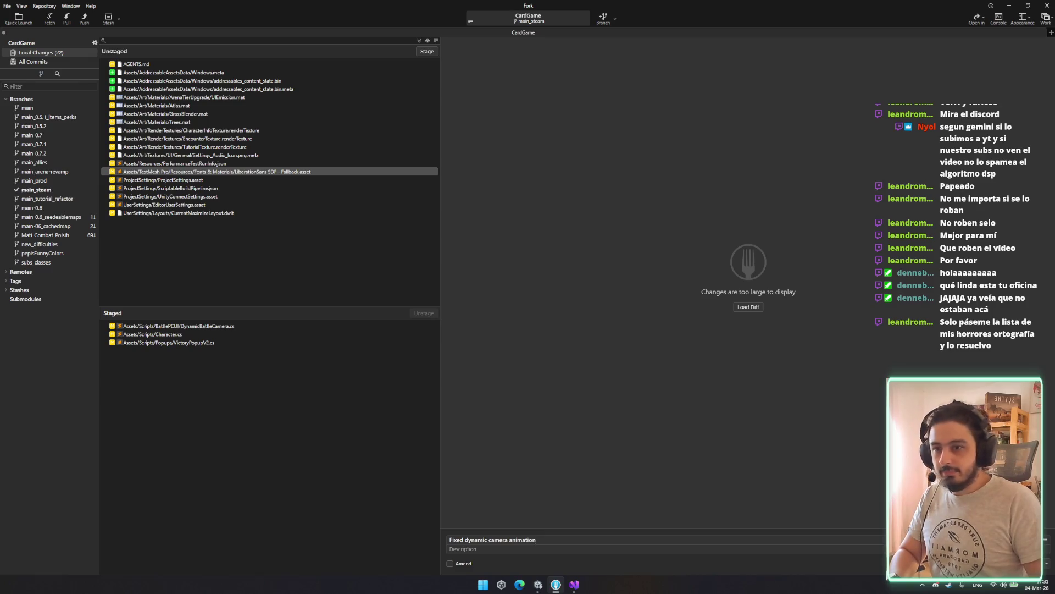
{"action": "key", "text": "ctrl+Return"}
Push main_steam to origin and minimize Fork.
{"action": "left_click", "coordinate": [84, 19]}
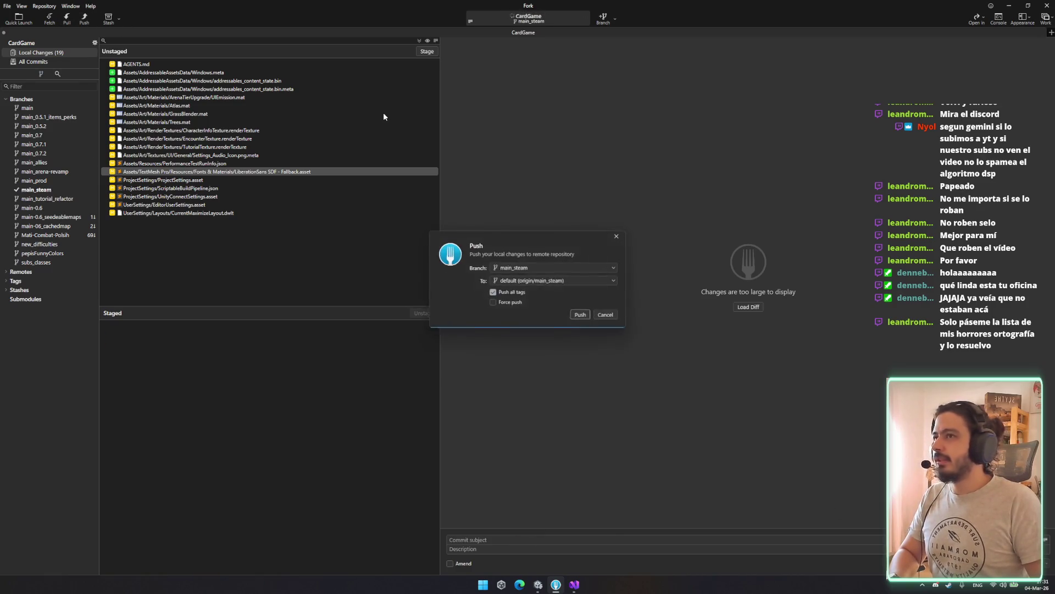
{"action": "left_click", "coordinate": [579, 314]}
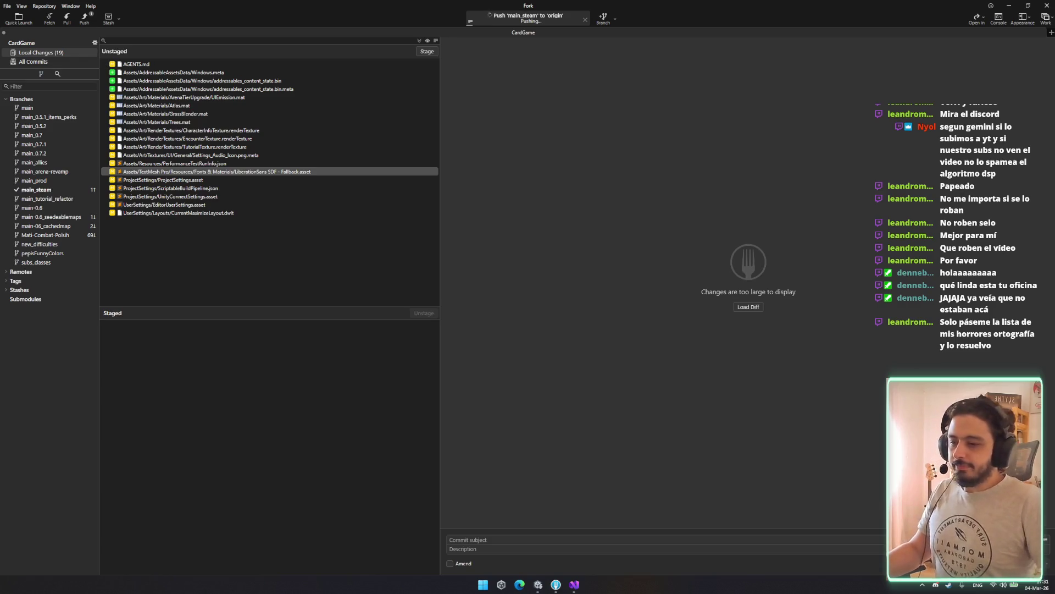
{"action": "left_click", "coordinate": [1010, 5]}
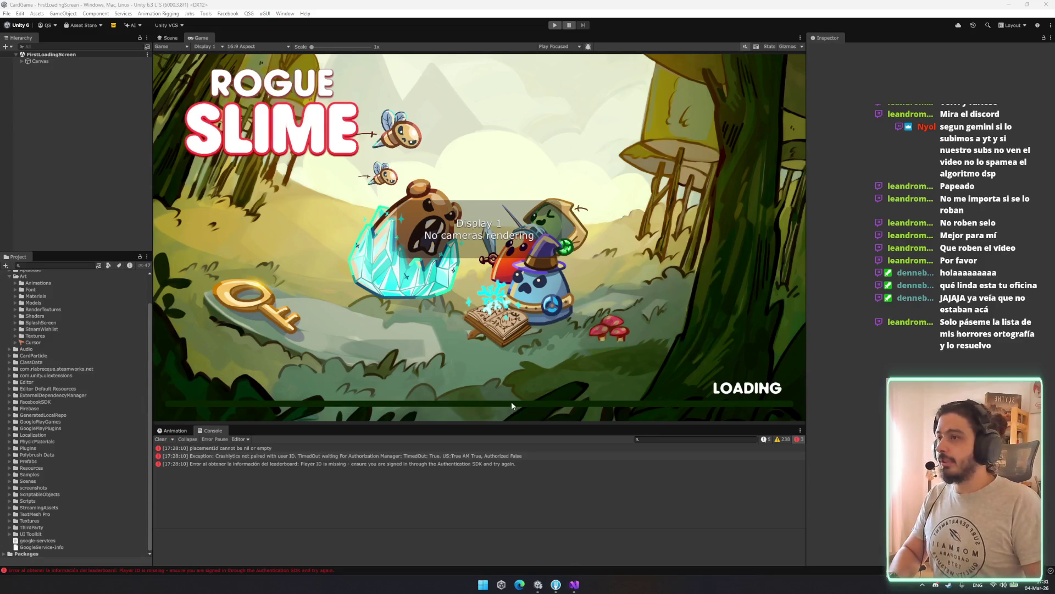
Open VictoryPopupV2.cs via Code Search, scroll up to its Setup() code, and return to Unity.
{"action": "key", "text": "alt+Tab"}
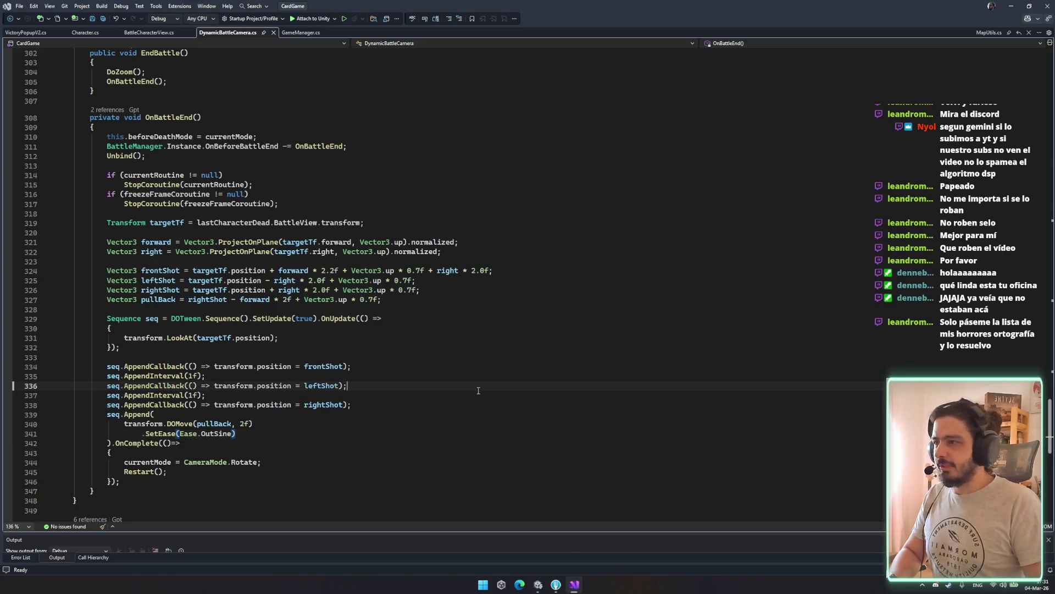
{"action": "key", "text": "ctrl+t"}
{"action": "key", "text": "Escape"}
{"action": "left_click", "coordinate": [26, 34]}
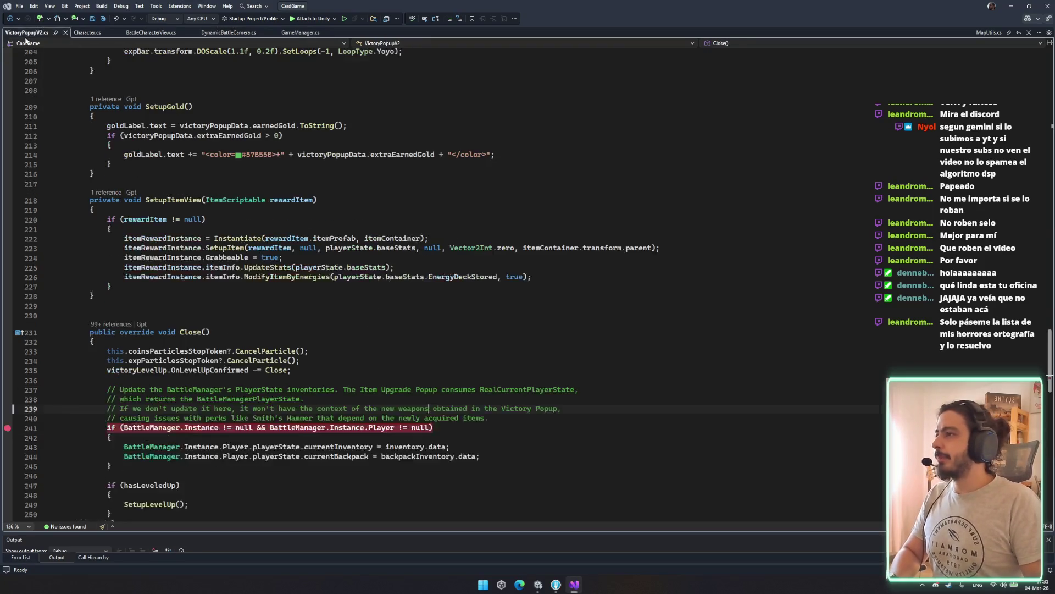
{"action": "scroll", "coordinate": [379, 360], "scroll_direction": "up", "scroll_amount": 8}
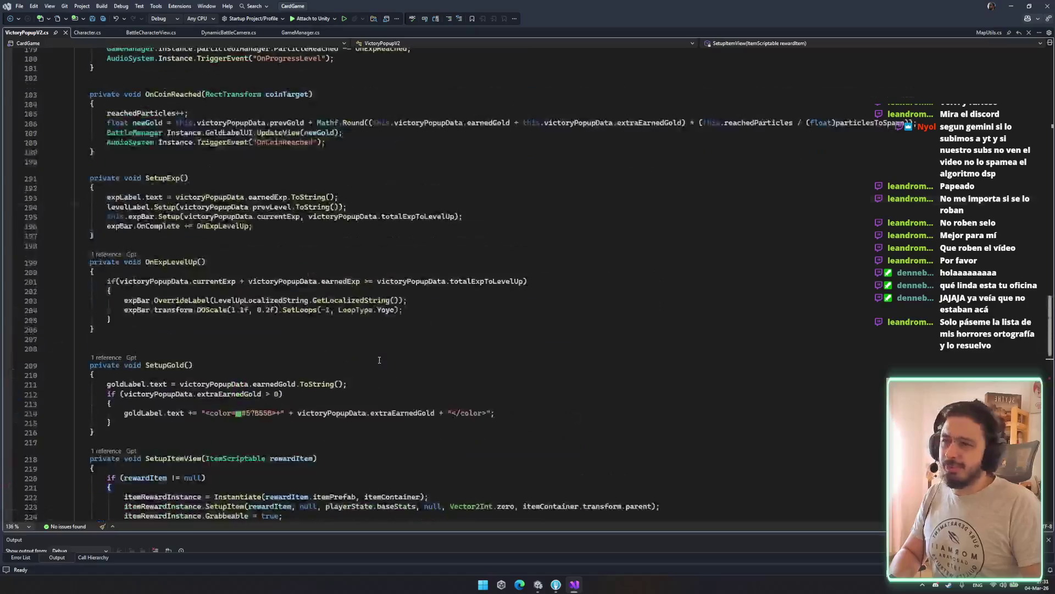
{"action": "scroll", "coordinate": [380, 360], "scroll_direction": "up", "scroll_amount": 14}
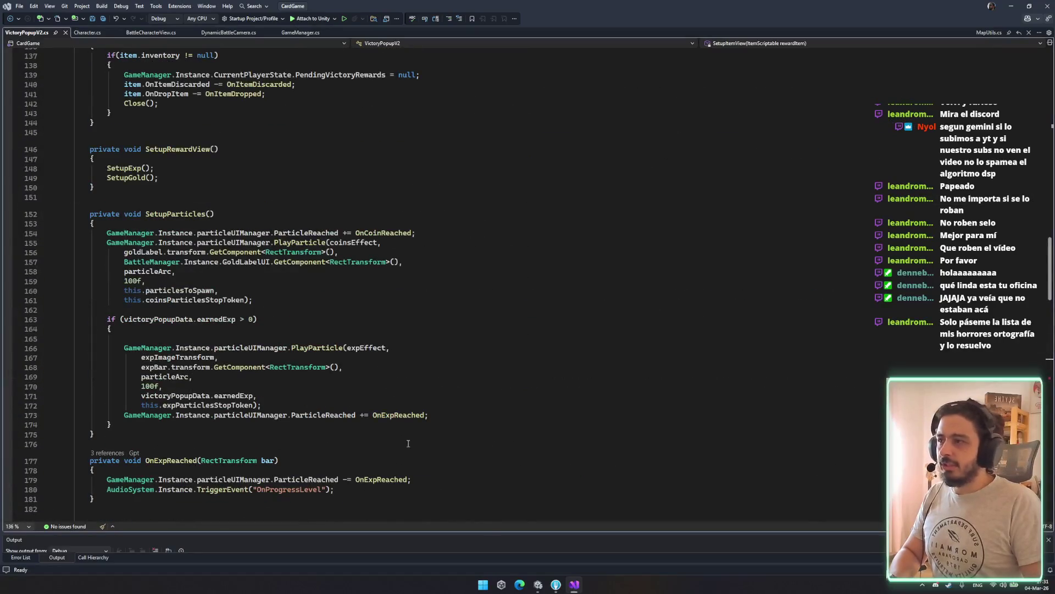
{"action": "scroll", "coordinate": [408, 443], "scroll_direction": "up", "scroll_amount": 20}
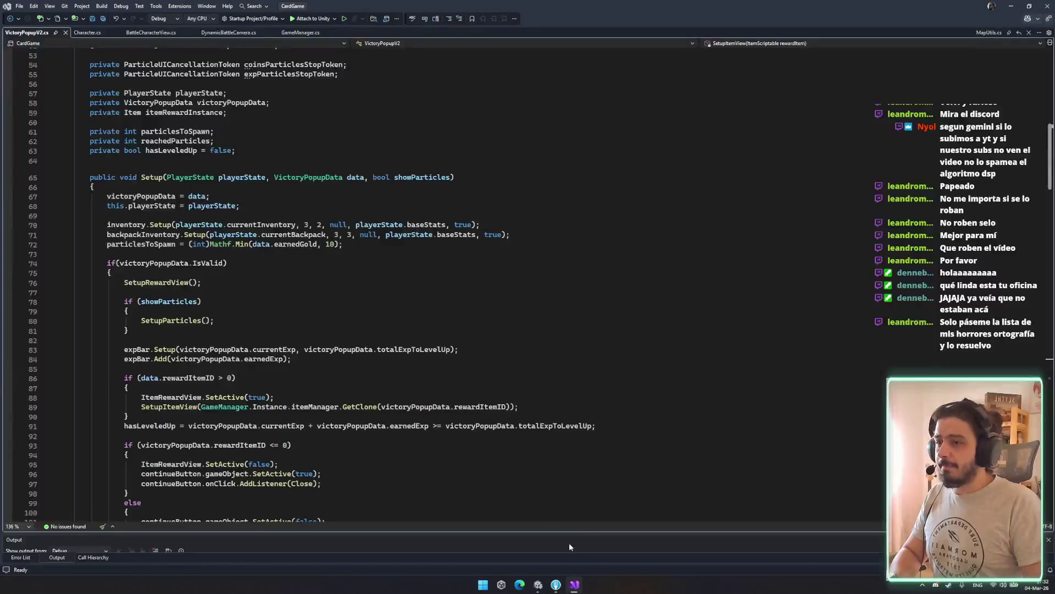
{"action": "left_click", "coordinate": [538, 584]}
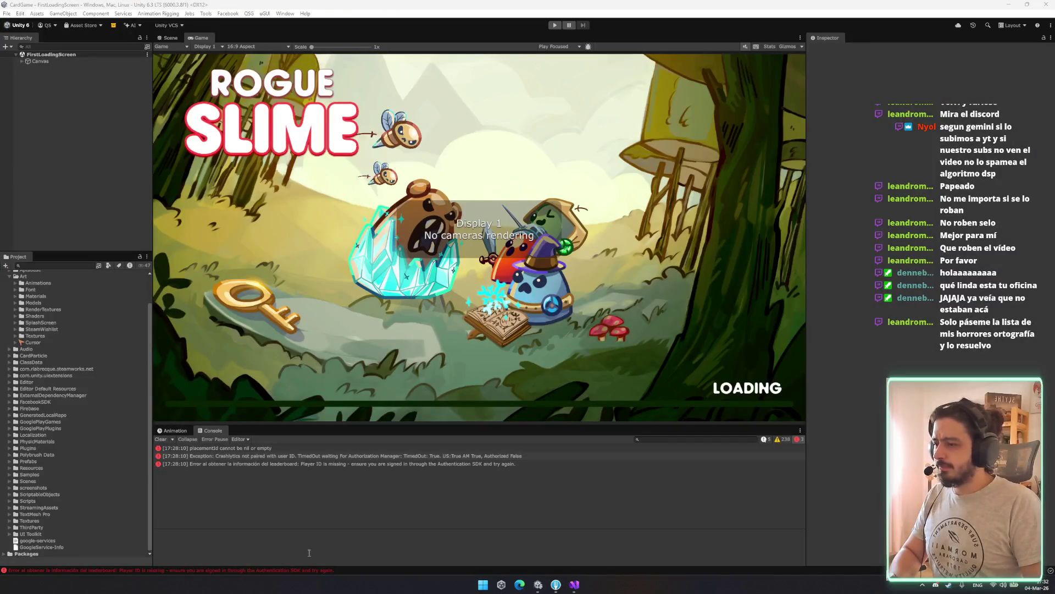
Play a new game from the main menu through the city into battle until the Level Up 4 popup.
{"action": "left_click", "coordinate": [555, 25]}
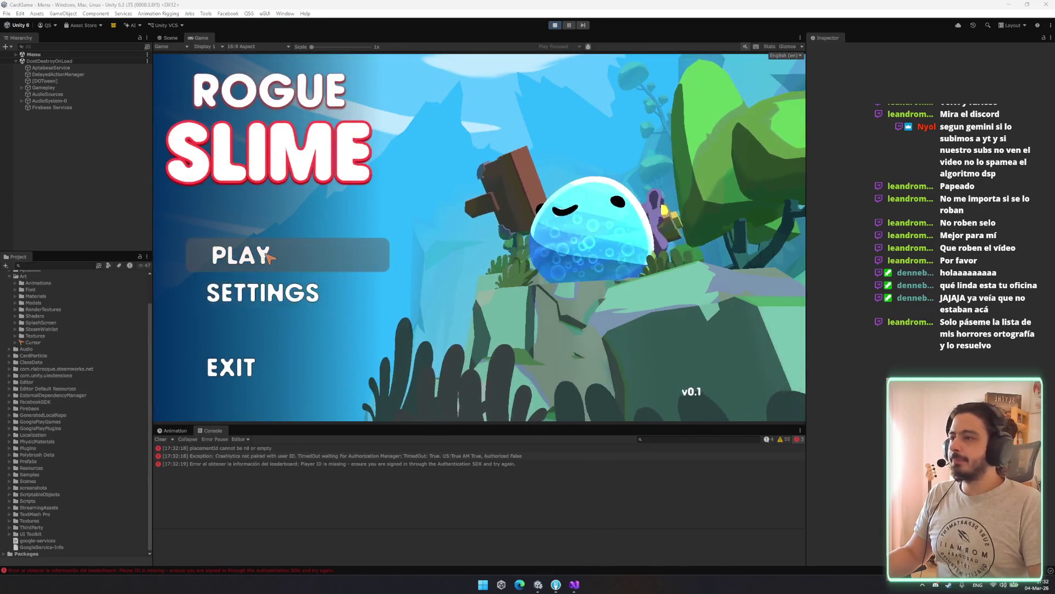
{"action": "left_click", "coordinate": [269, 256]}
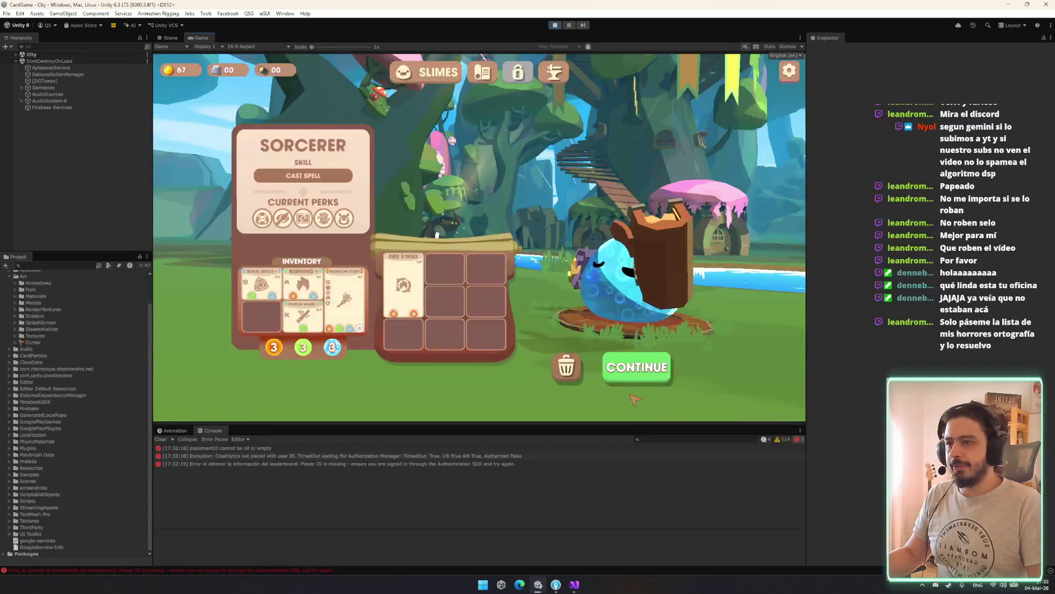
{"action": "left_click", "coordinate": [635, 370]}
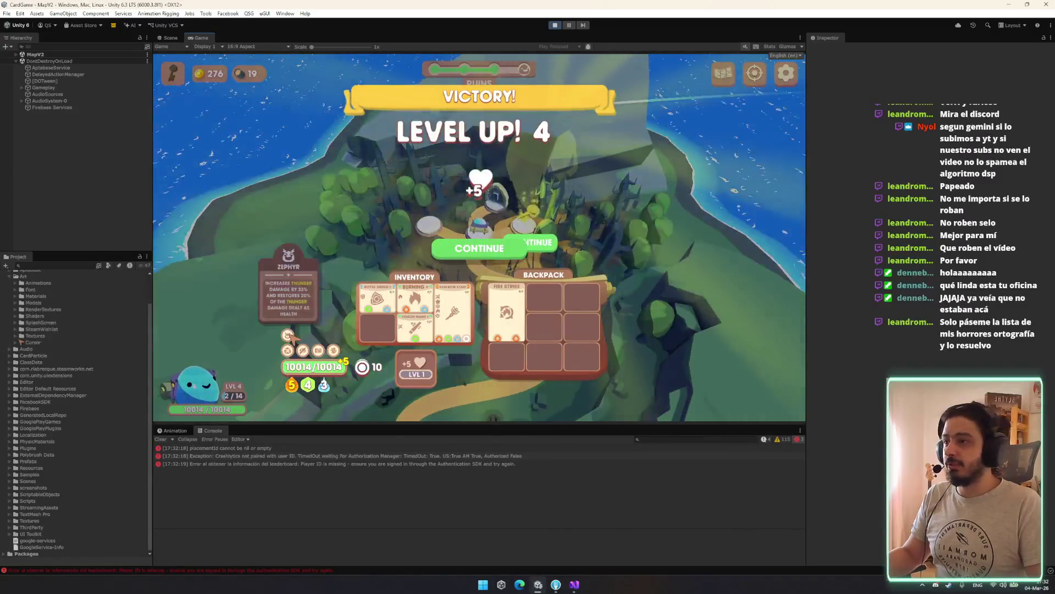
{"action": "mouse_move", "coordinate": [324, 354]}
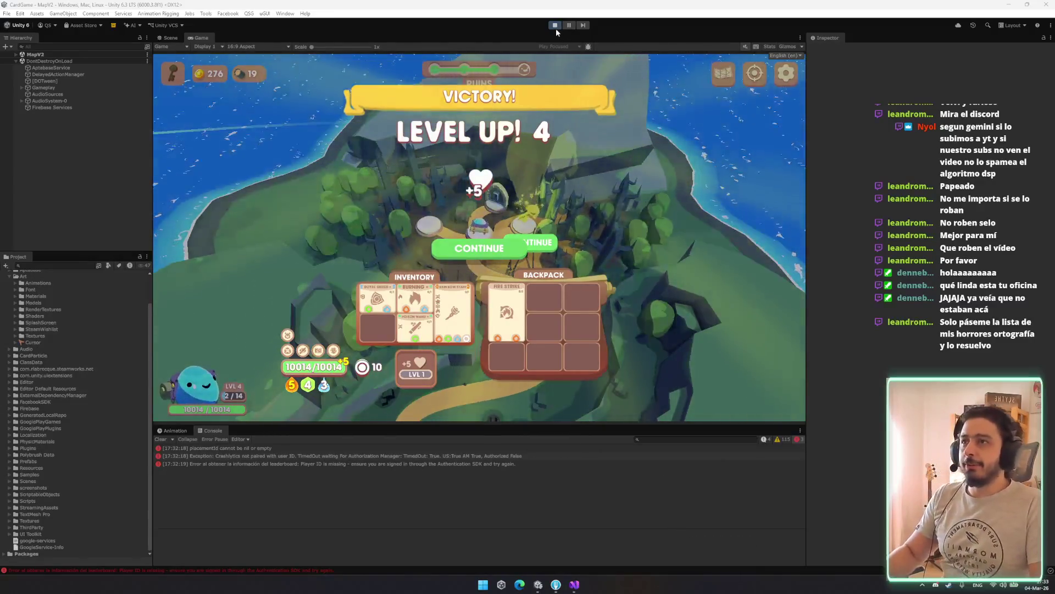
In VictoryPopupV2.cs, inspect the continue button activation line and the rewardItemID and hasLeveledUp usages.
{"action": "left_click", "coordinate": [574, 584]}
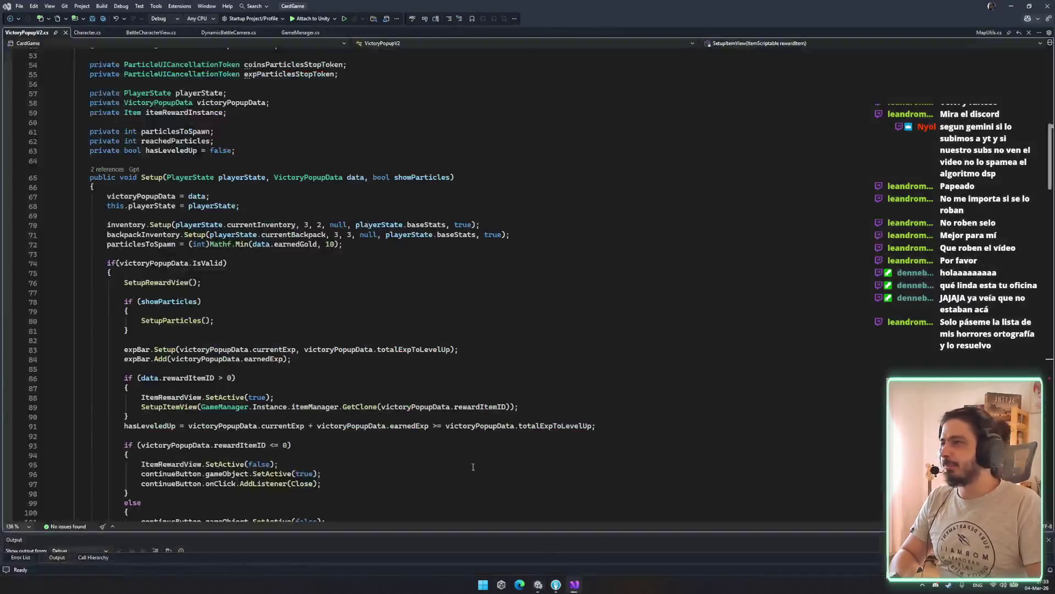
{"action": "left_click_drag", "start_coordinate": [129, 273], "coordinate": [377, 274]}
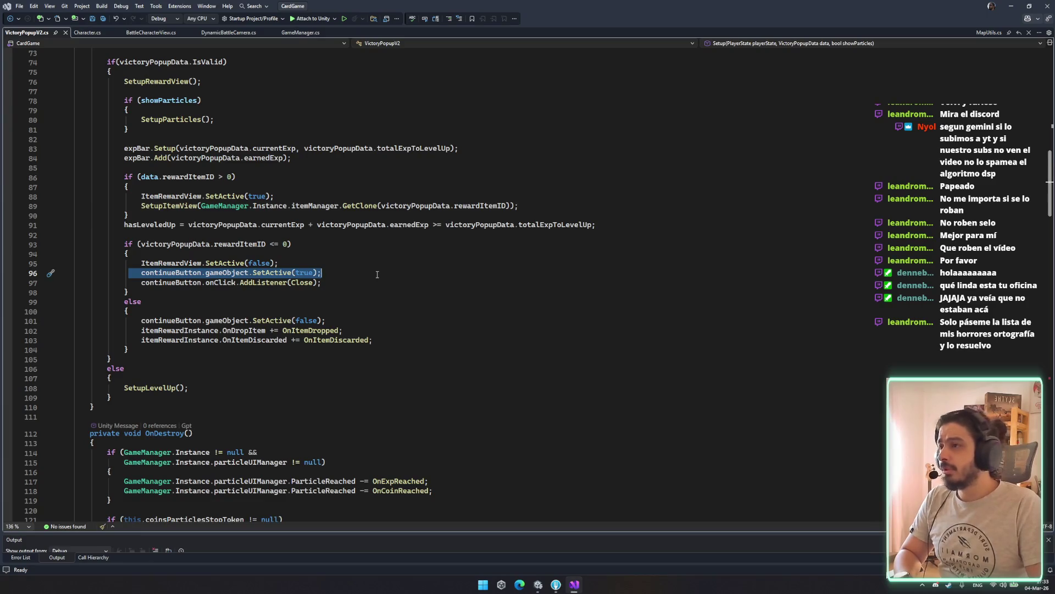
{"action": "left_click", "coordinate": [244, 234]}
{"action": "double_click", "coordinate": [239, 244]}
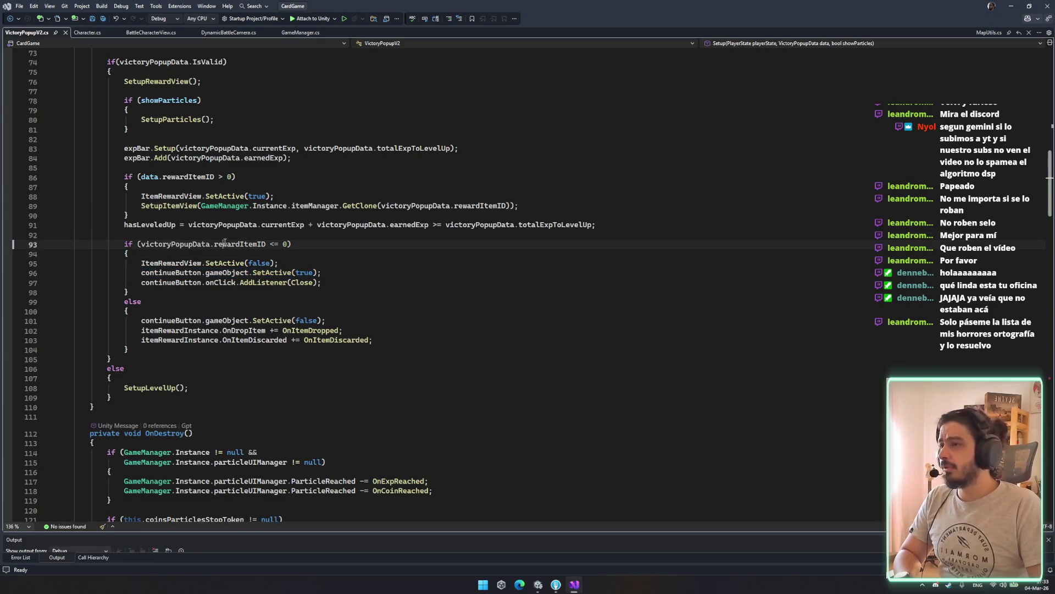
{"action": "left_click", "coordinate": [359, 274]}
{"action": "key", "text": "shift+Up"}
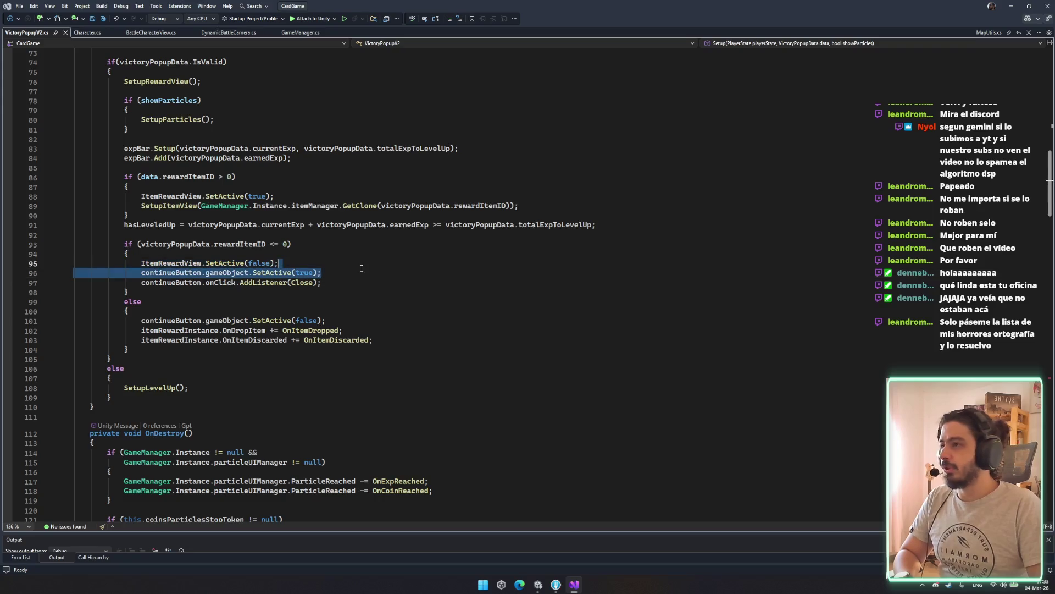
{"action": "left_click", "coordinate": [231, 205]}
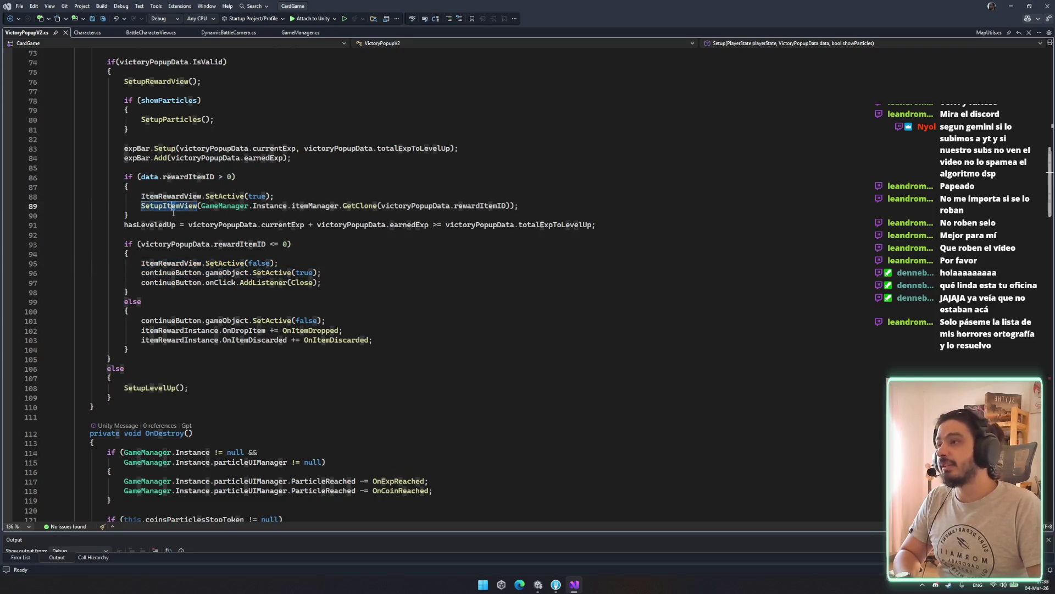
{"action": "left_click", "coordinate": [154, 219]}
{"action": "double_click", "coordinate": [154, 223]}
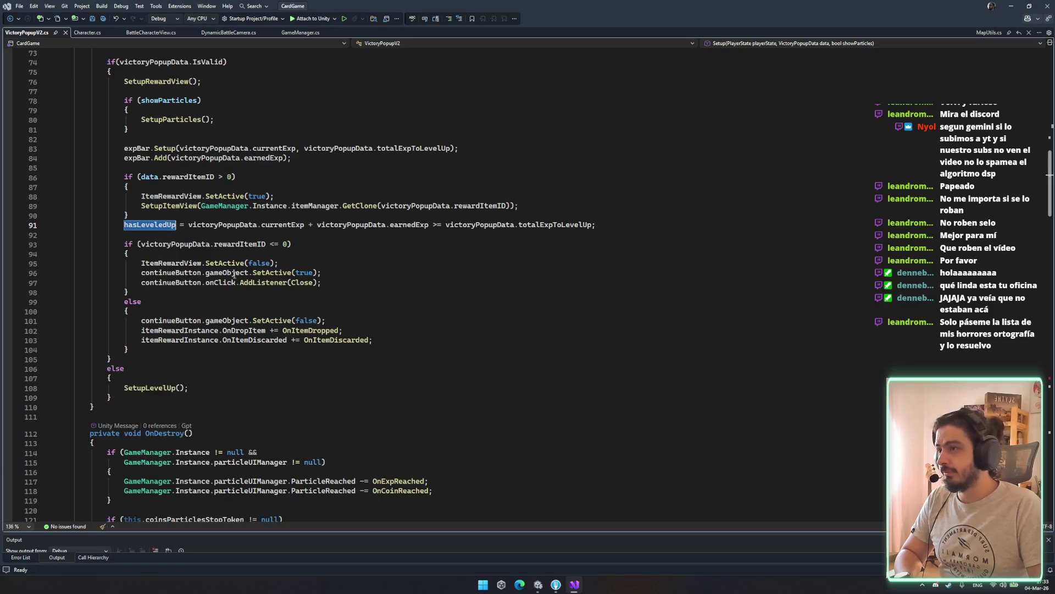
{"action": "double_click", "coordinate": [306, 272]}
Wrap the continueButton SetActive and AddListener lines in an if(!hasLeveledUp) block and save.
{"action": "left_click", "coordinate": [341, 264]}
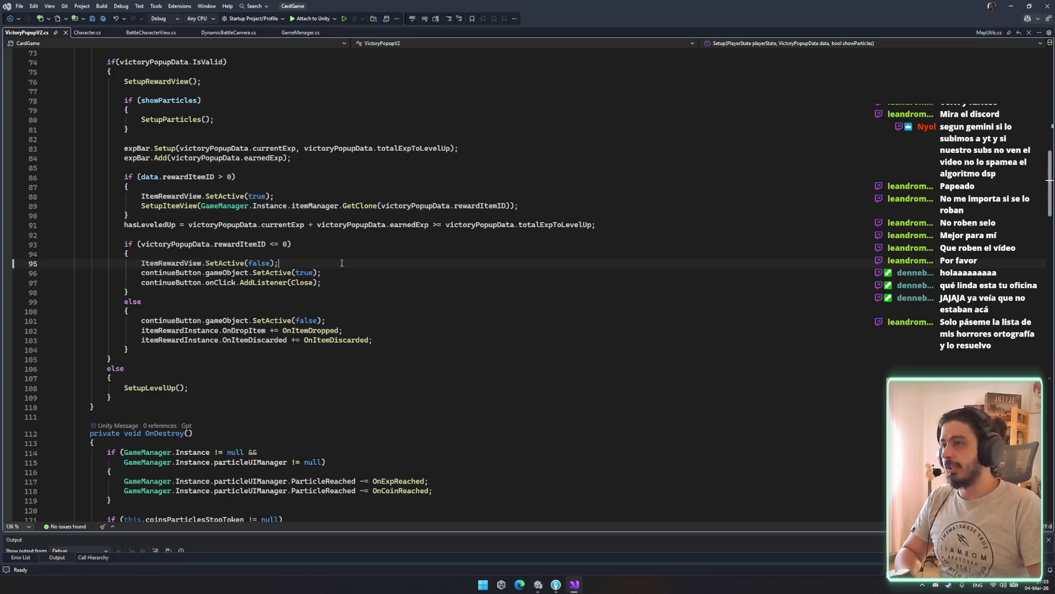
{"action": "key", "text": "Return"}
{"action": "type", "text": "if(hasLeveledUp)"}
{"action": "key", "text": "Return"}
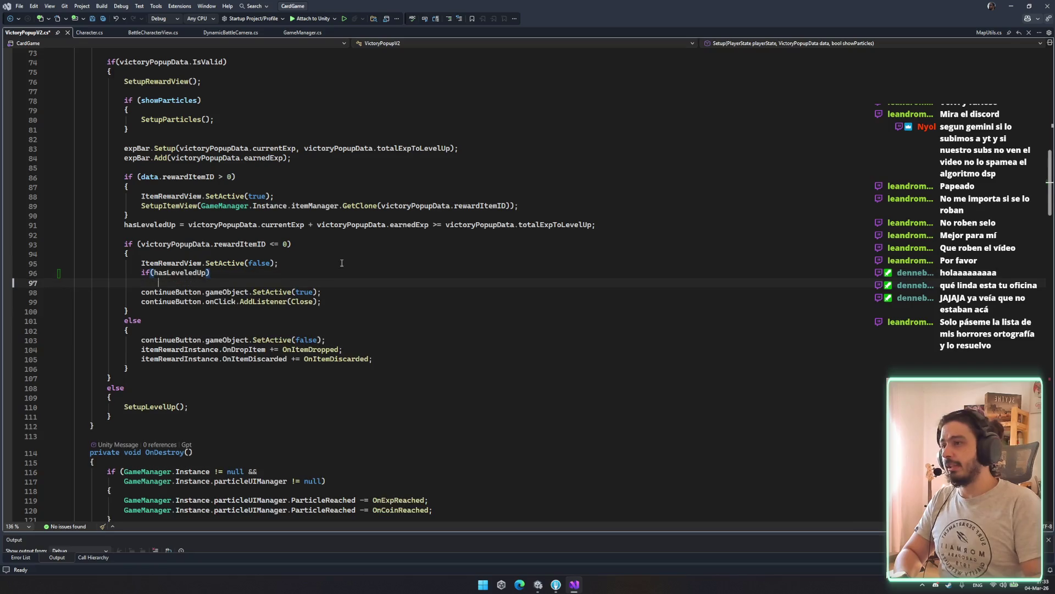
{"action": "type", "text": "{"}
{"action": "key", "text": "Return"}
{"action": "left_click_drag", "start_coordinate": [141, 310], "coordinate": [321, 321]}
{"action": "key", "text": "ctrl+x"}
{"action": "left_click", "coordinate": [212, 292]}
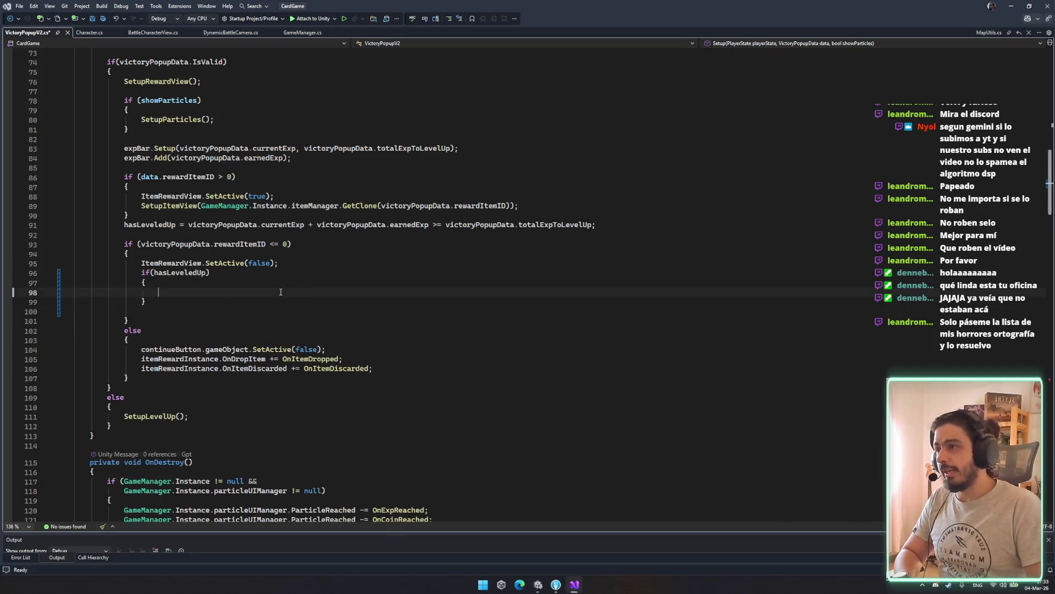
{"action": "key", "text": "ctrl+v"}
{"action": "type", "text": "!"}
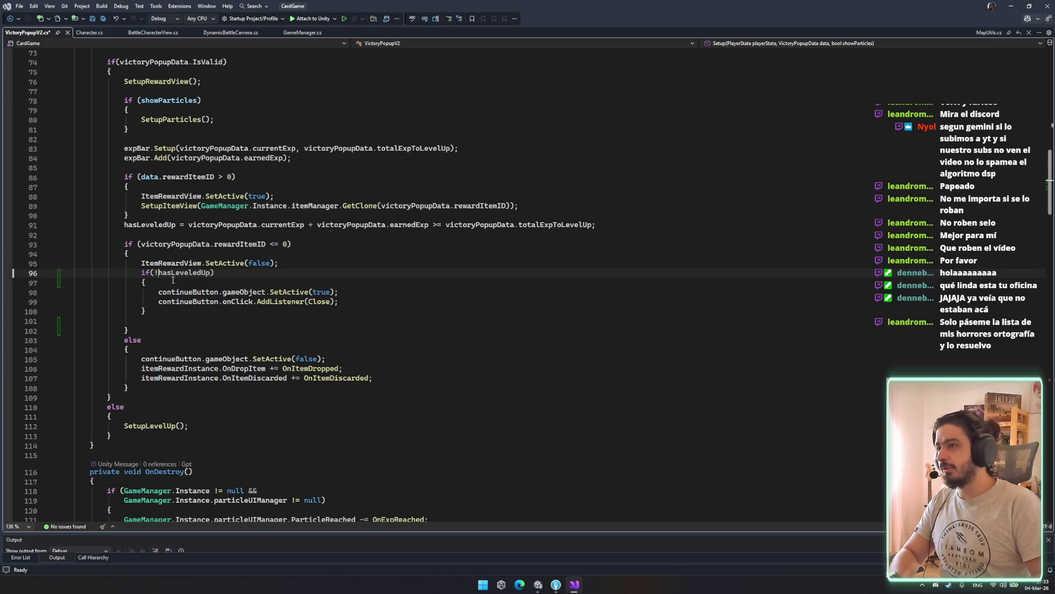
{"action": "key", "text": "ctrl+s"}
Remove the leftover blank line below the new block and recheck the hasLeveledUp references.
{"action": "left_click", "coordinate": [177, 301]}
{"action": "left_click", "coordinate": [178, 330]}
{"action": "key", "text": "Up"}
{"action": "key", "text": "ctrl+x"}
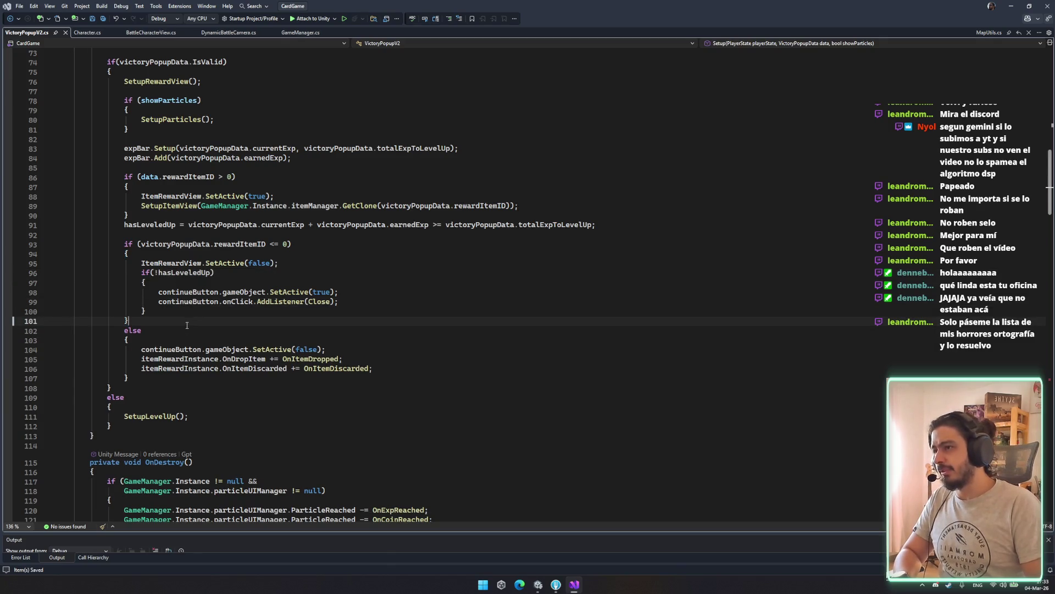
{"action": "left_click", "coordinate": [279, 358]}
{"action": "key", "text": "Home"}
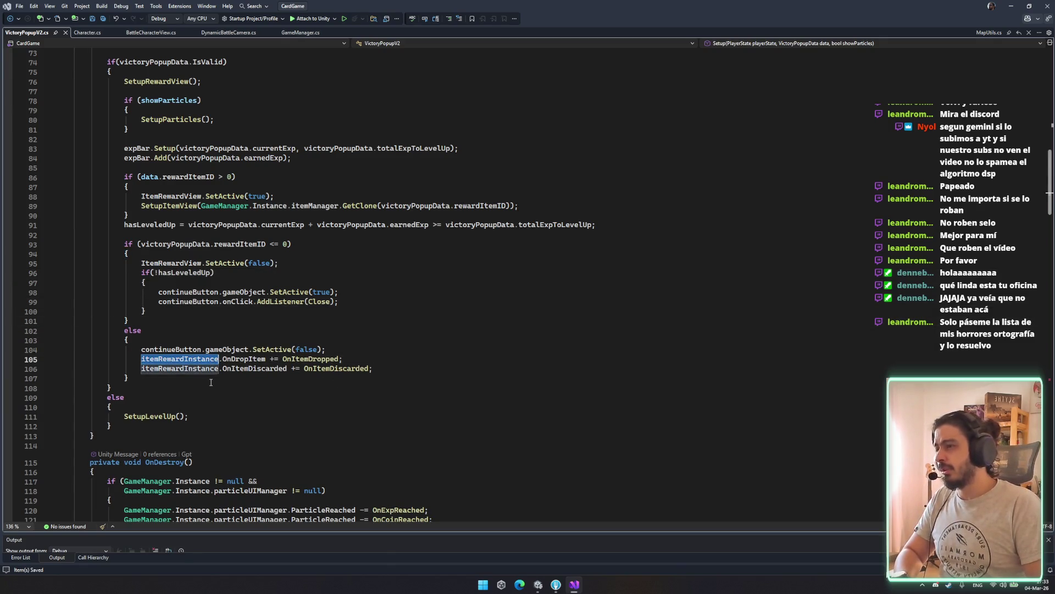
{"action": "key", "text": "Down"}
{"action": "key", "text": "Down"}
{"action": "key", "text": "shift+Up"}
{"action": "key", "text": "shift+Up"}
{"action": "left_click", "coordinate": [419, 367]}
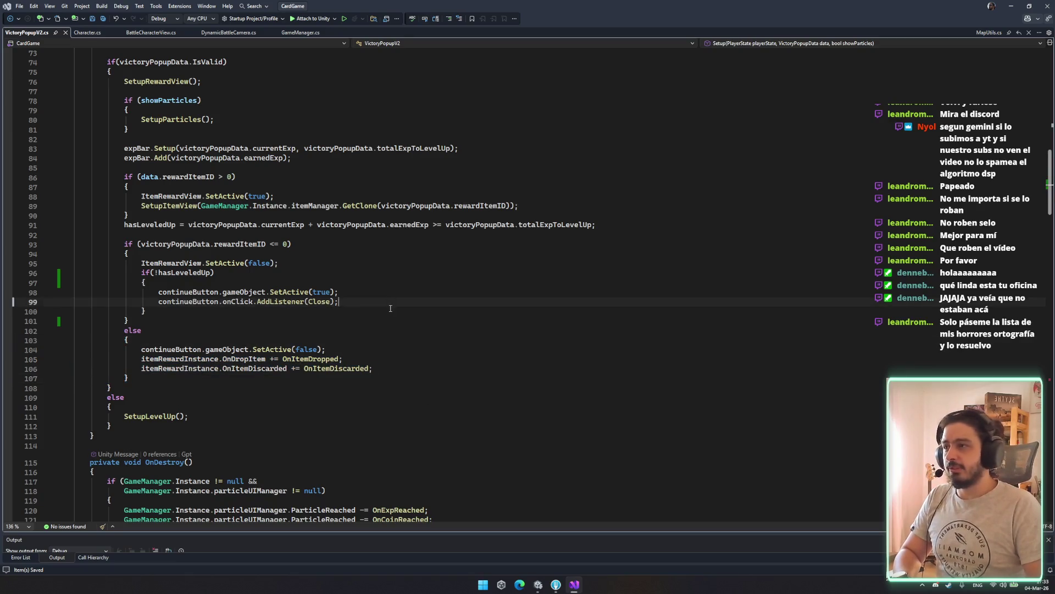
{"action": "double_click", "coordinate": [166, 275]}
{"action": "left_click", "coordinate": [333, 286]}
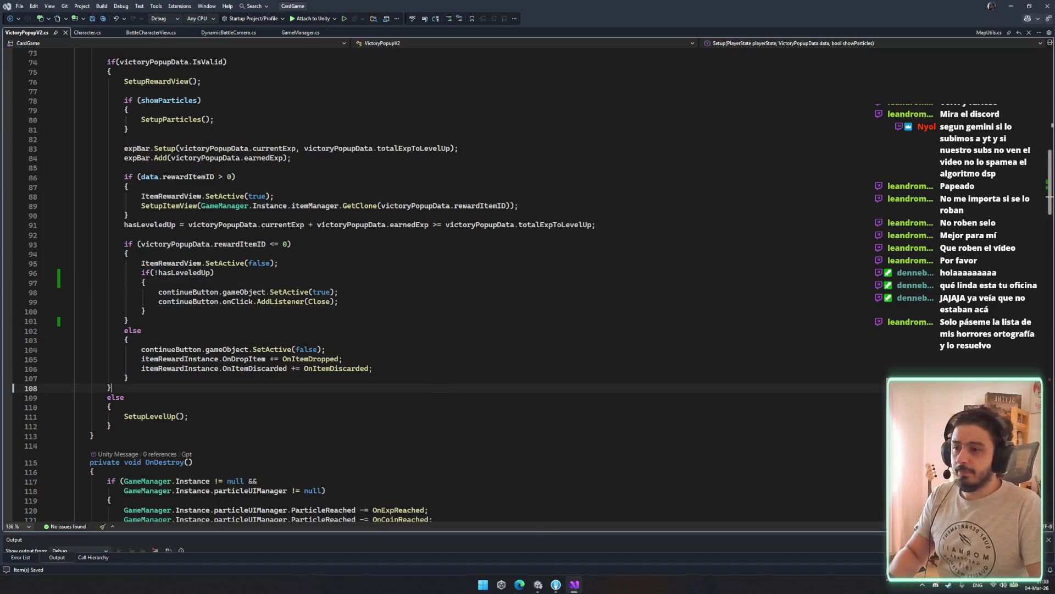
{"action": "left_click", "coordinate": [538, 585]}
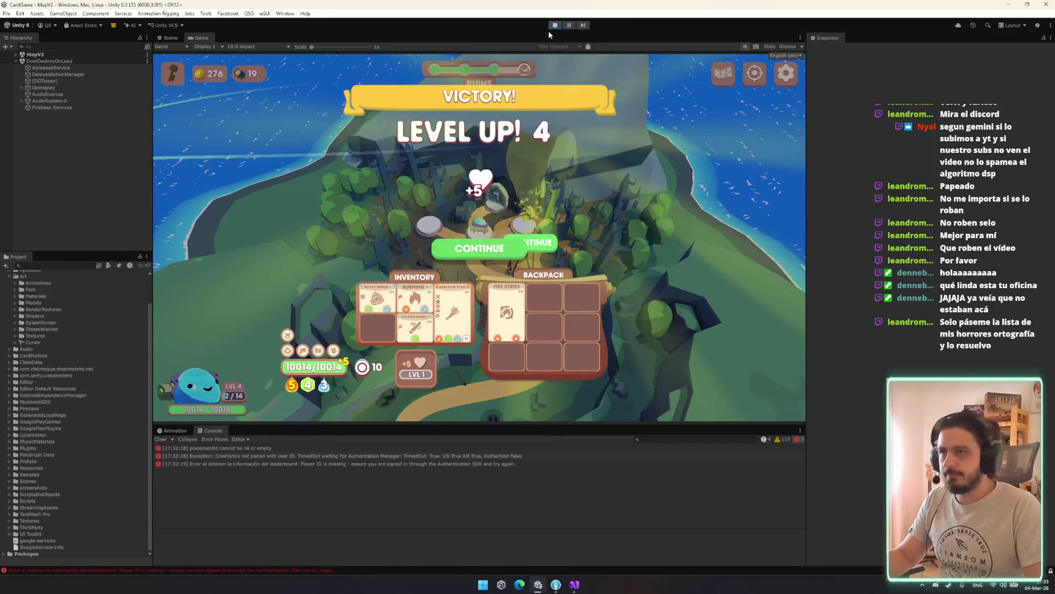
Restart play mode, start a new game, and continue past the reward screen to the Lv. 3 Victory popup.
{"action": "left_click", "coordinate": [554, 25]}
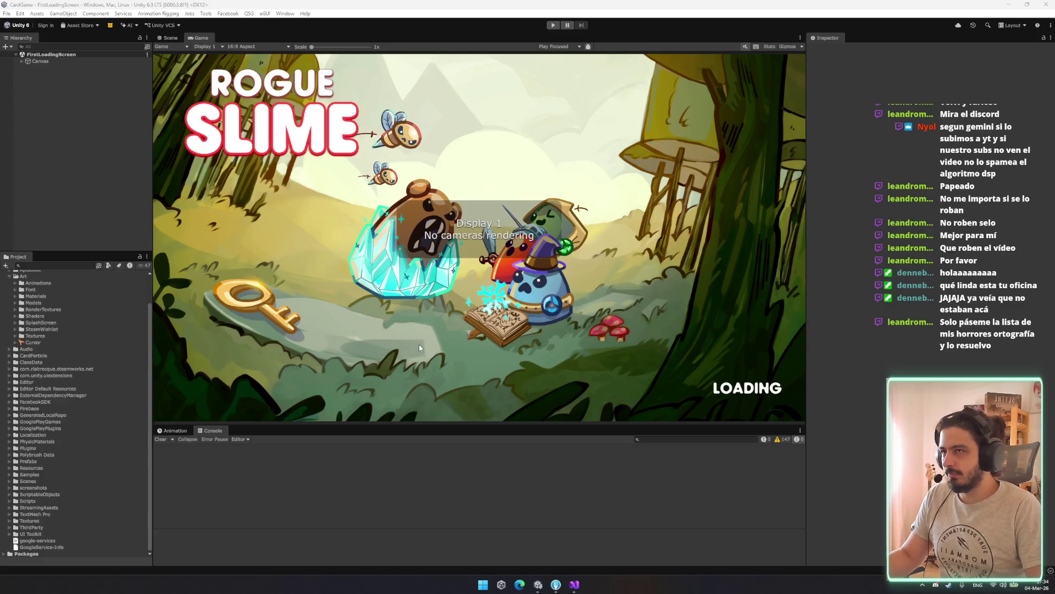
{"action": "left_click", "coordinate": [553, 25]}
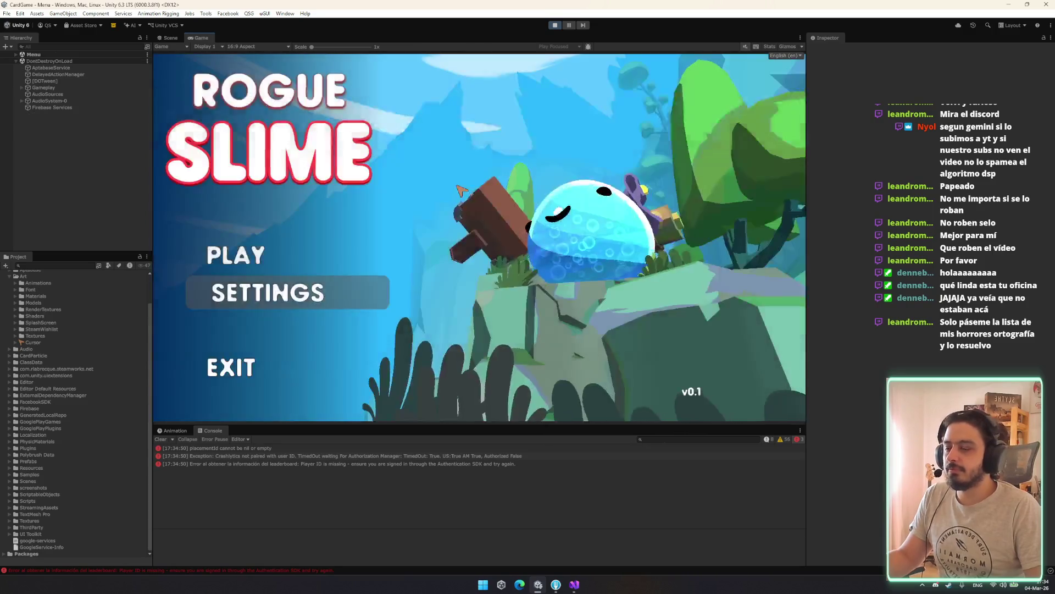
{"action": "left_click", "coordinate": [305, 252]}
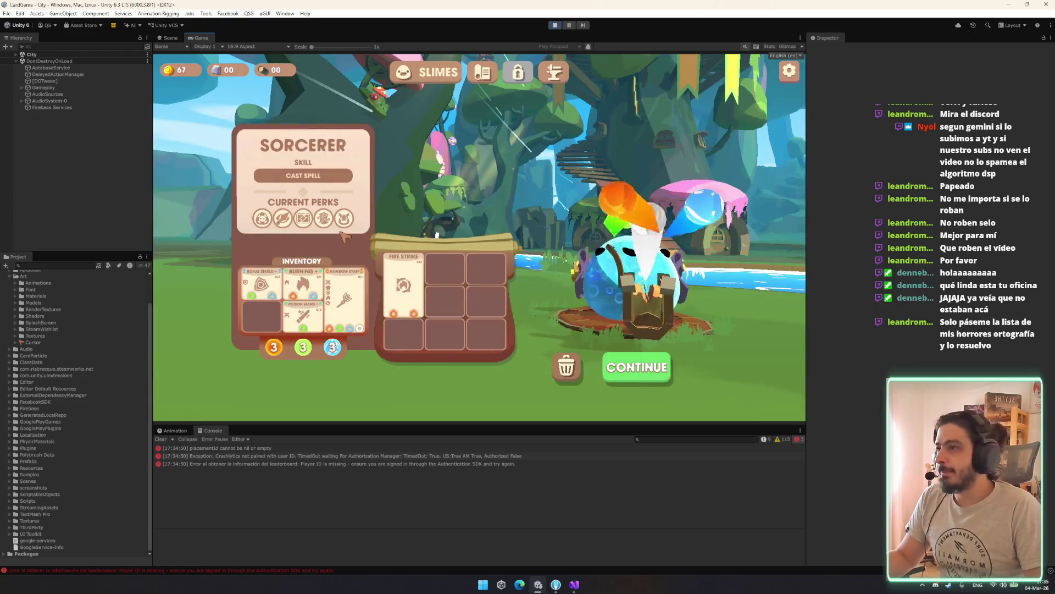
{"action": "mouse_move", "coordinate": [283, 219]}
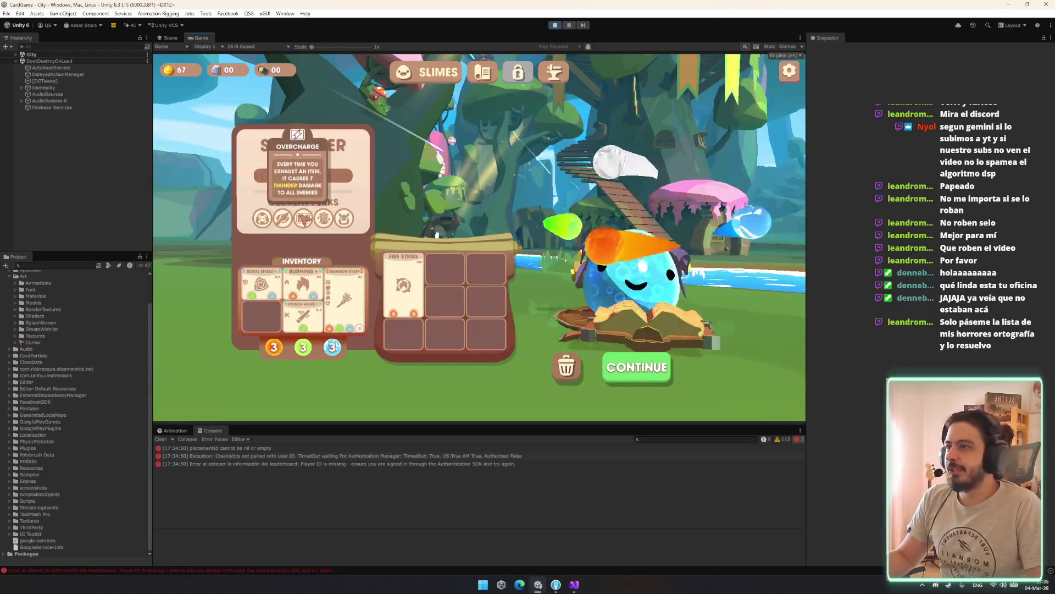
{"action": "left_click", "coordinate": [640, 370]}
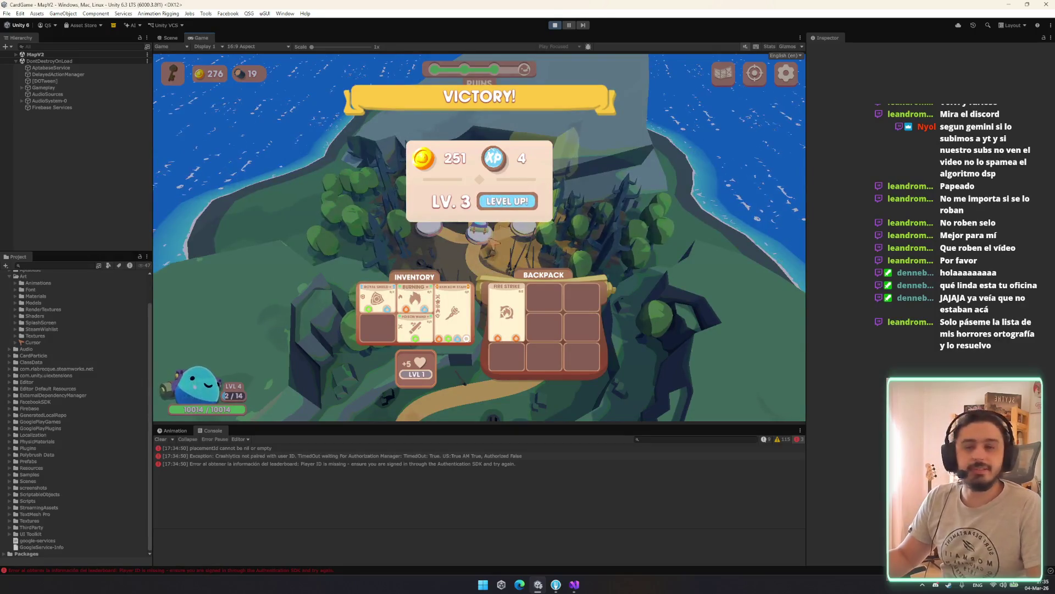
In Visual Studio, inspect the Close method that the continueButton listener calls.
{"action": "left_click", "coordinate": [575, 585]}
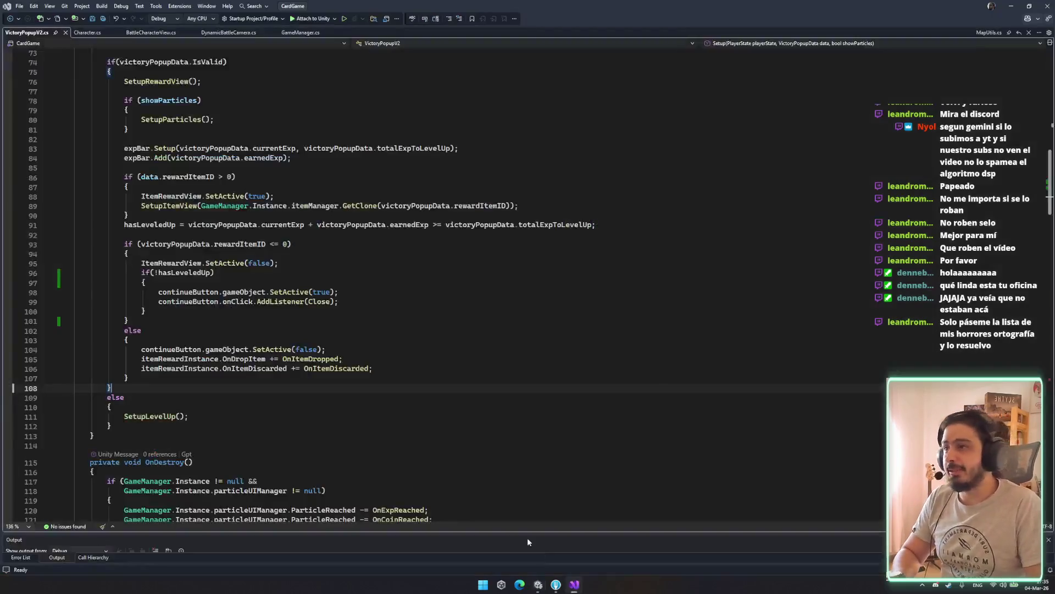
{"action": "left_click", "coordinate": [354, 298]}
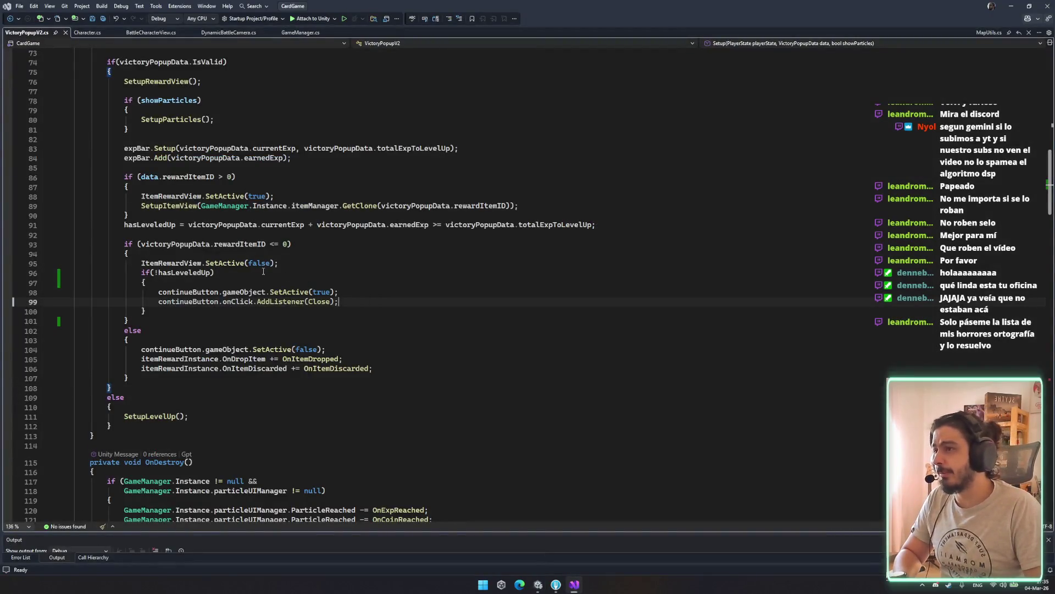
{"action": "left_click", "coordinate": [321, 303], "text": "ctrl"}
{"action": "left_click", "coordinate": [267, 312]}
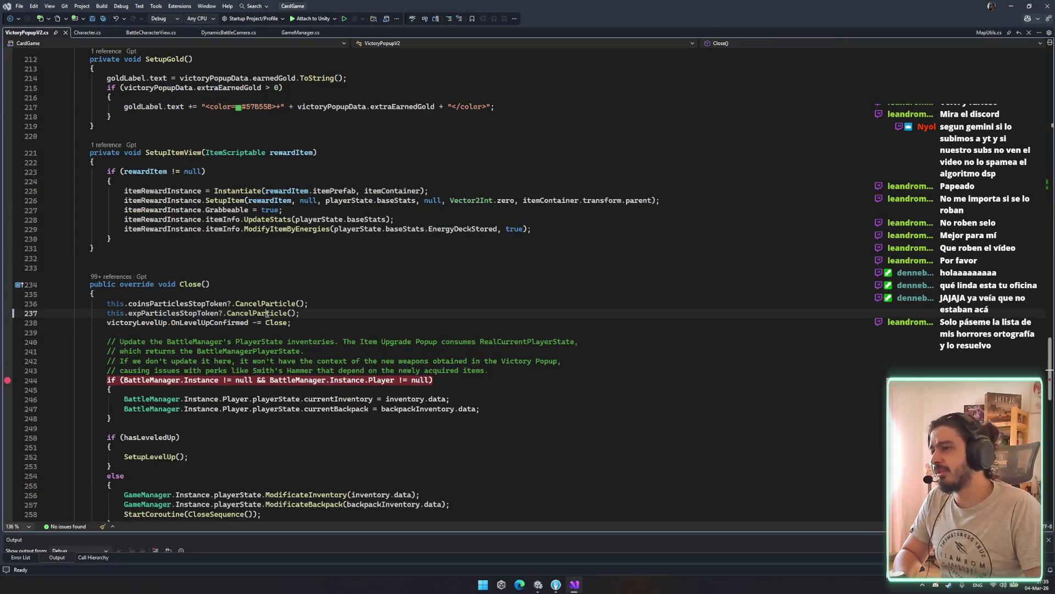
{"action": "scroll", "coordinate": [294, 390], "scroll_direction": "down", "scroll_amount": 3}
{"action": "key", "text": "ctrl+minus"}
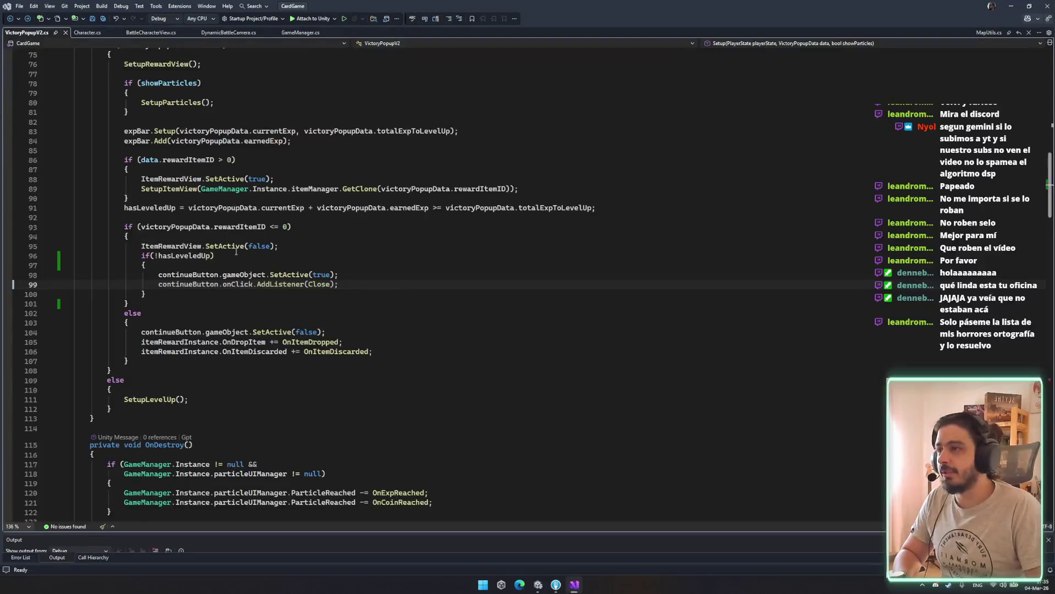
Remove the if(!hasLeveledUp) wrapper around the continueButton lines in Setup and save.
{"action": "left_click", "coordinate": [347, 270]}
{"action": "left_click", "coordinate": [387, 276]}
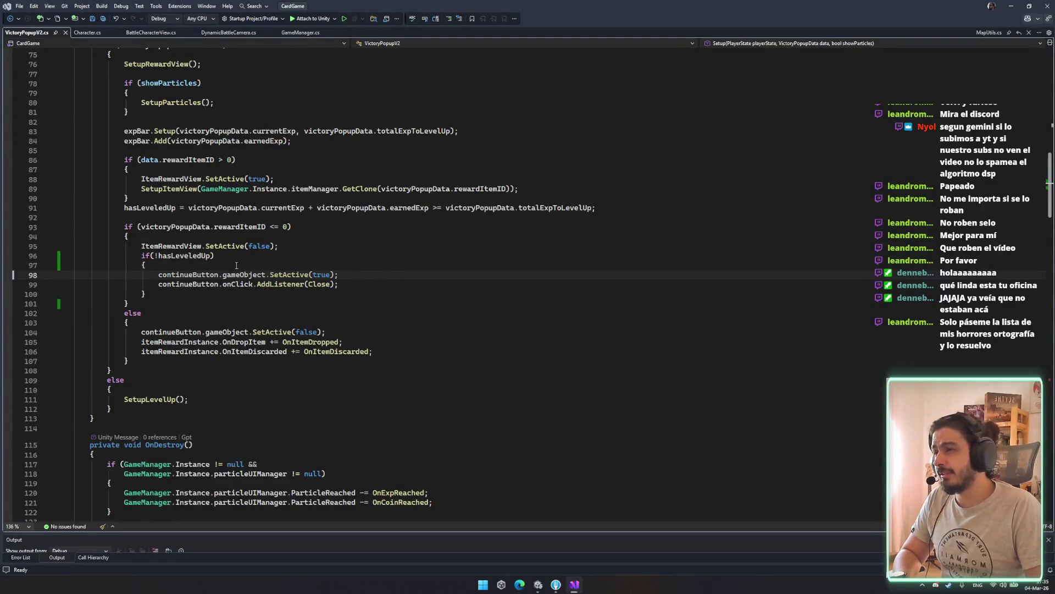
{"action": "key", "text": "ctrl+z"}
{"action": "key", "text": "ctrl+z"}
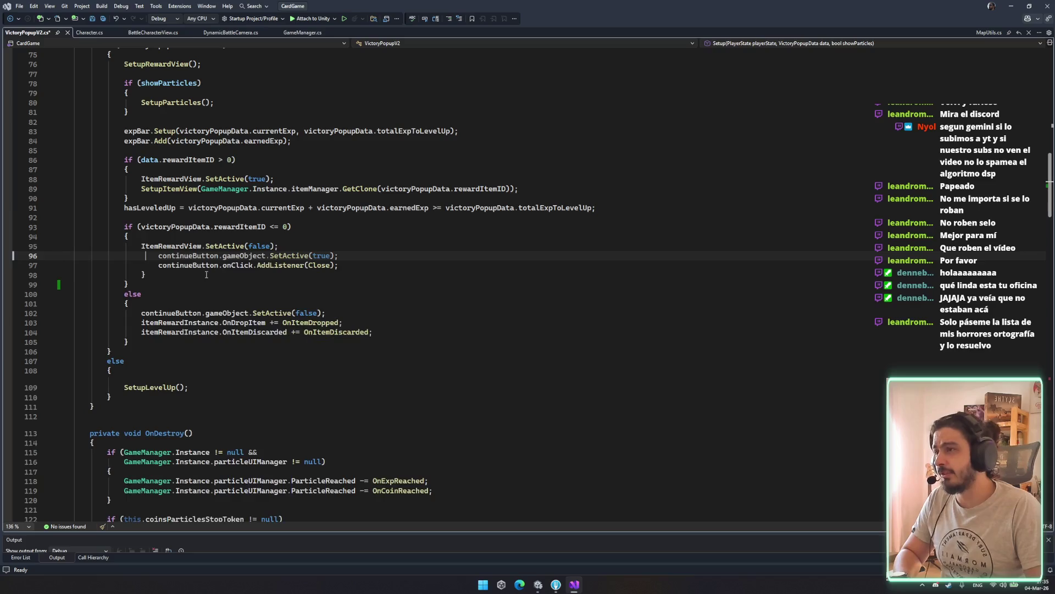
{"action": "key", "text": "shift+Tab"}
{"action": "left_click", "coordinate": [307, 267]}
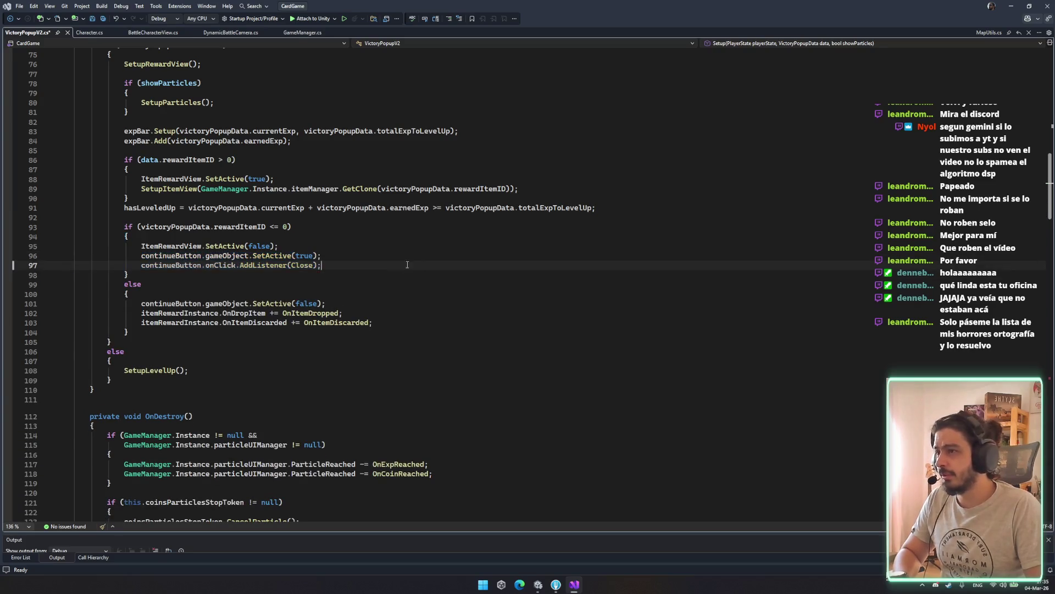
{"action": "key", "text": "ctrl+s"}
Add continueButton.gameObject.SetActive(false) to SetupLevelUp beside the RewardsView line and save.
{"action": "key", "text": "F12"}
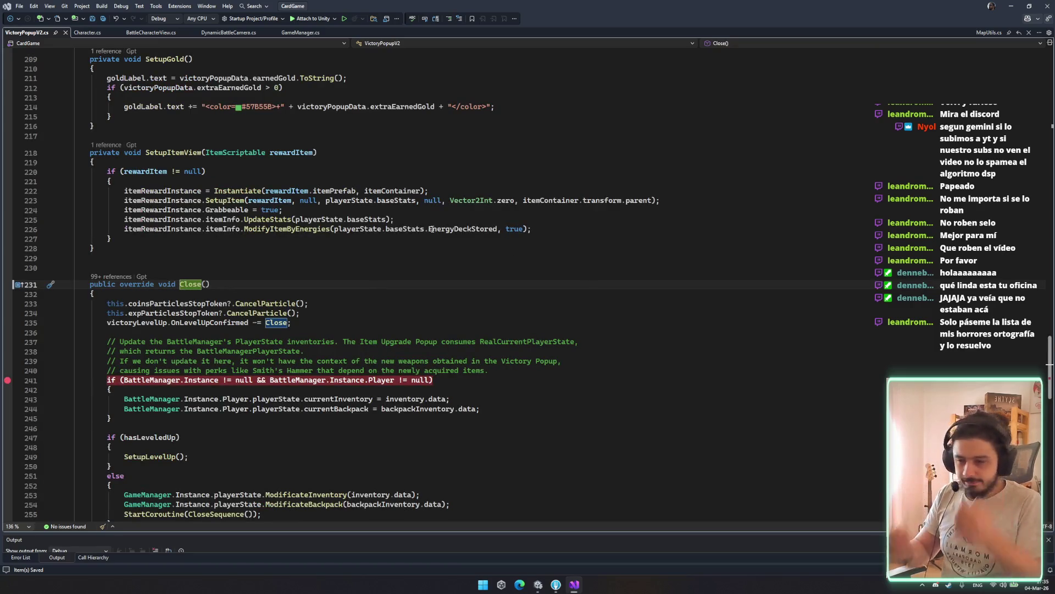
{"action": "left_click", "coordinate": [461, 348]}
{"action": "scroll", "coordinate": [279, 332], "scroll_direction": "down", "scroll_amount": 4}
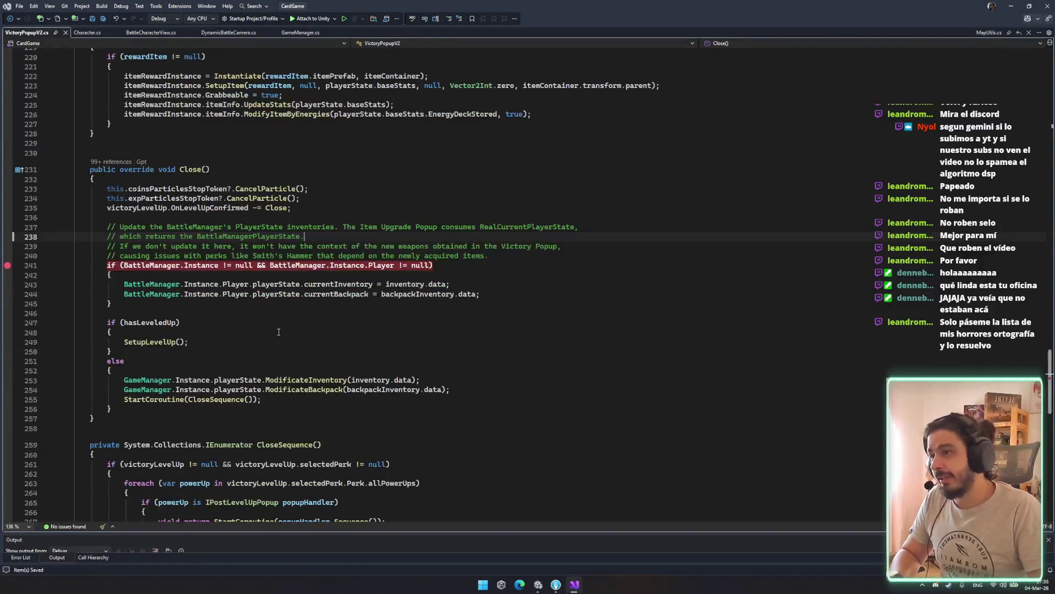
{"action": "left_click", "coordinate": [156, 342]}
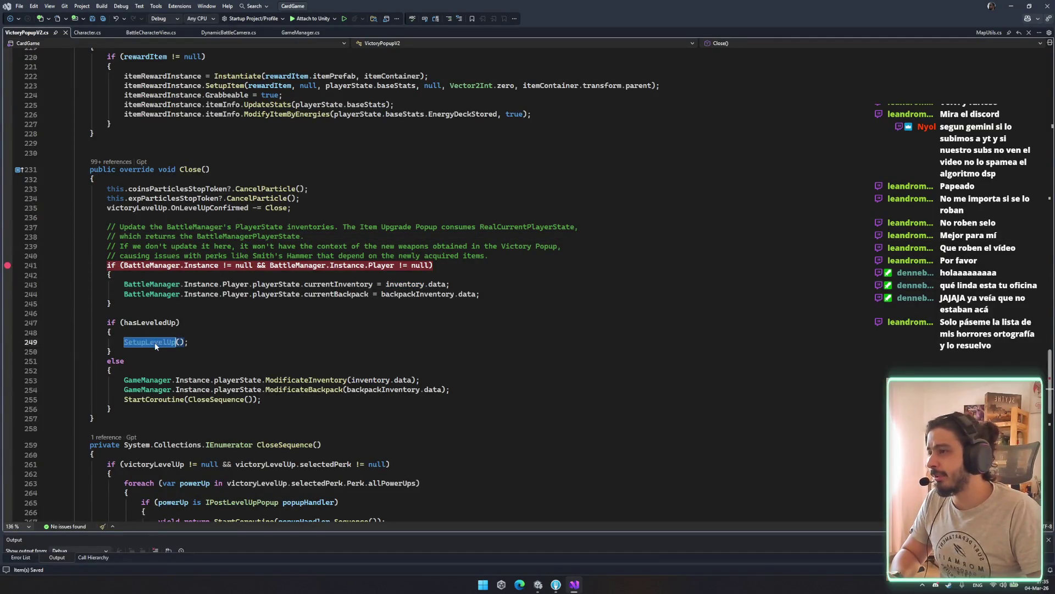
{"action": "left_click", "coordinate": [156, 342], "text": "ctrl"}
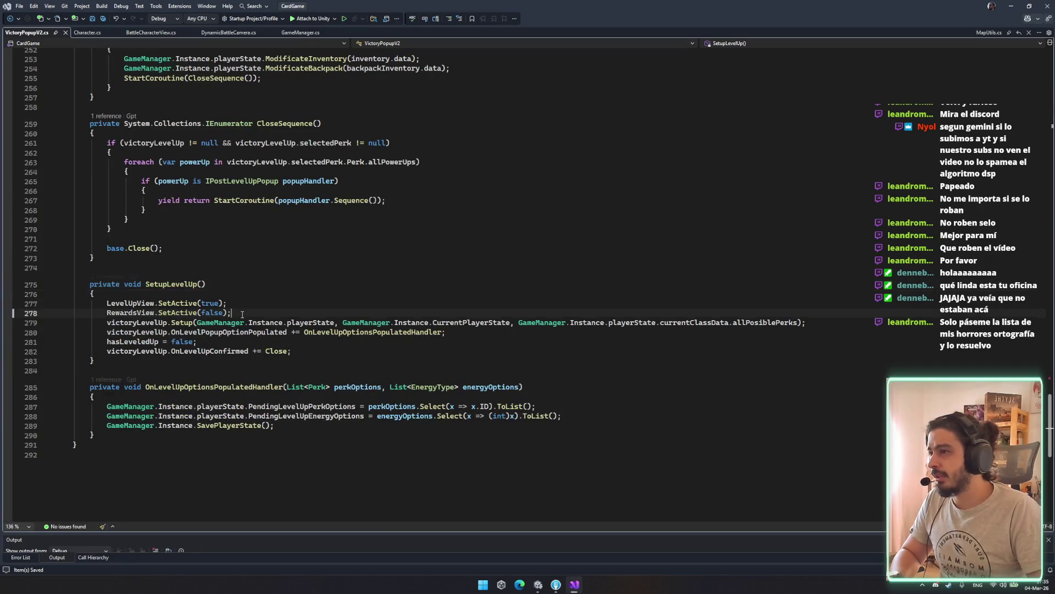
{"action": "left_click", "coordinate": [182, 313]}
{"action": "key", "text": "ctrl+d"}
{"action": "double_click", "coordinate": [131, 322]}
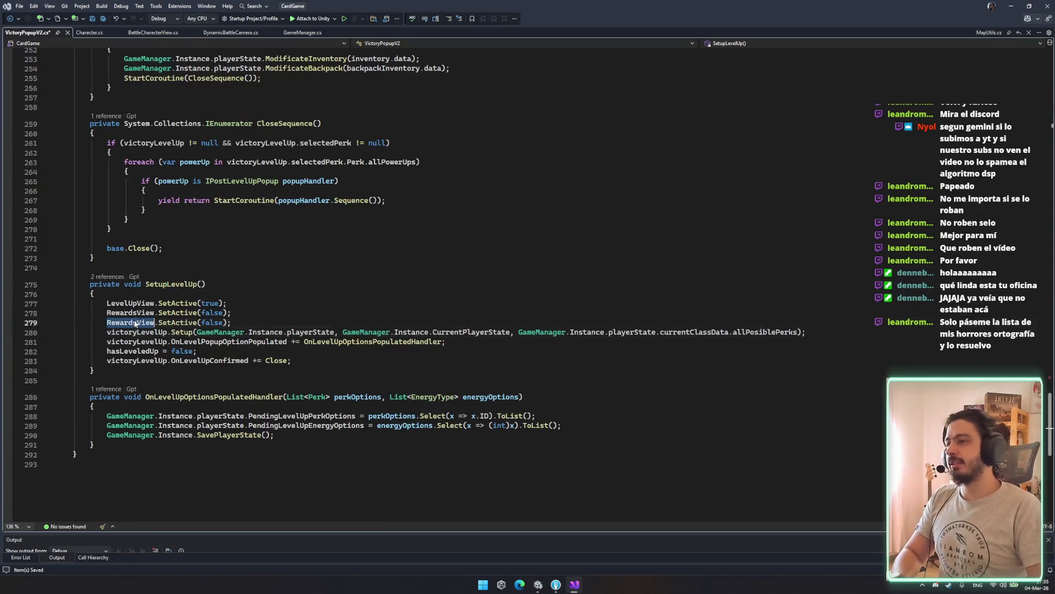
{"action": "type", "text": "continue"}
{"action": "key", "text": "Tab"}
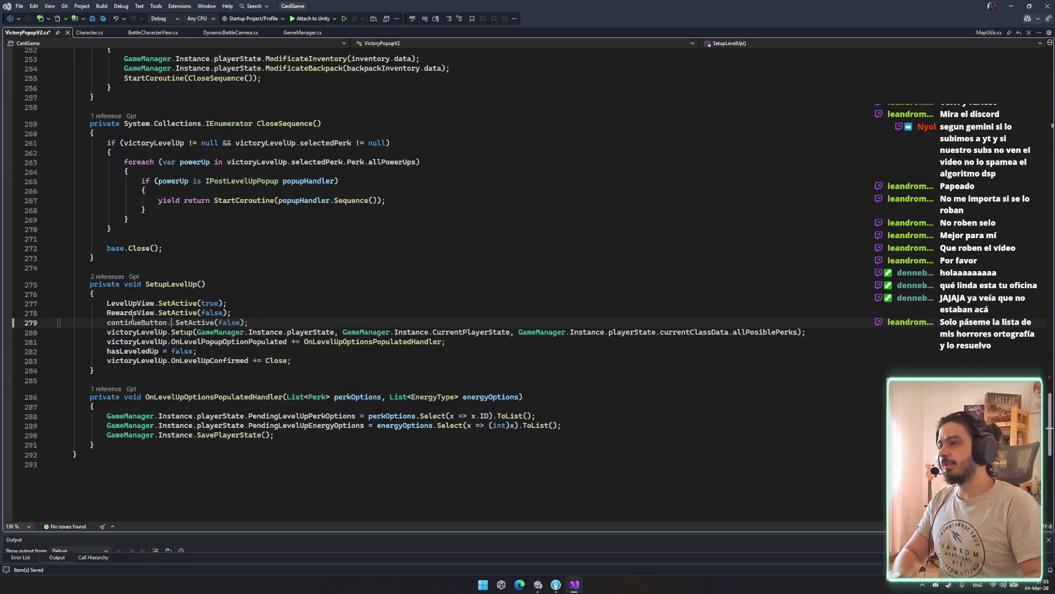
{"action": "type", "text": ".gameObject"}
{"action": "key", "text": "ctrl+s"}
{"action": "key", "text": "Up"}
{"action": "key", "text": "Up"}
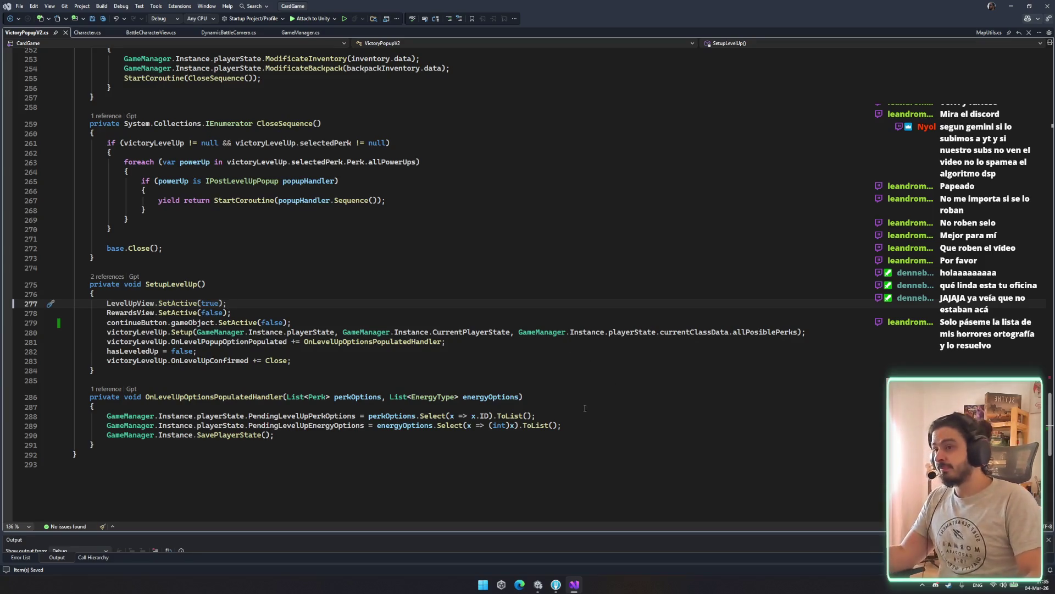
{"action": "left_click", "coordinate": [539, 585]}
Move the Discord window aside after the recompile and enter Play mode with Ctrl+P.
{"action": "mouse_move", "coordinate": [555, 584]}
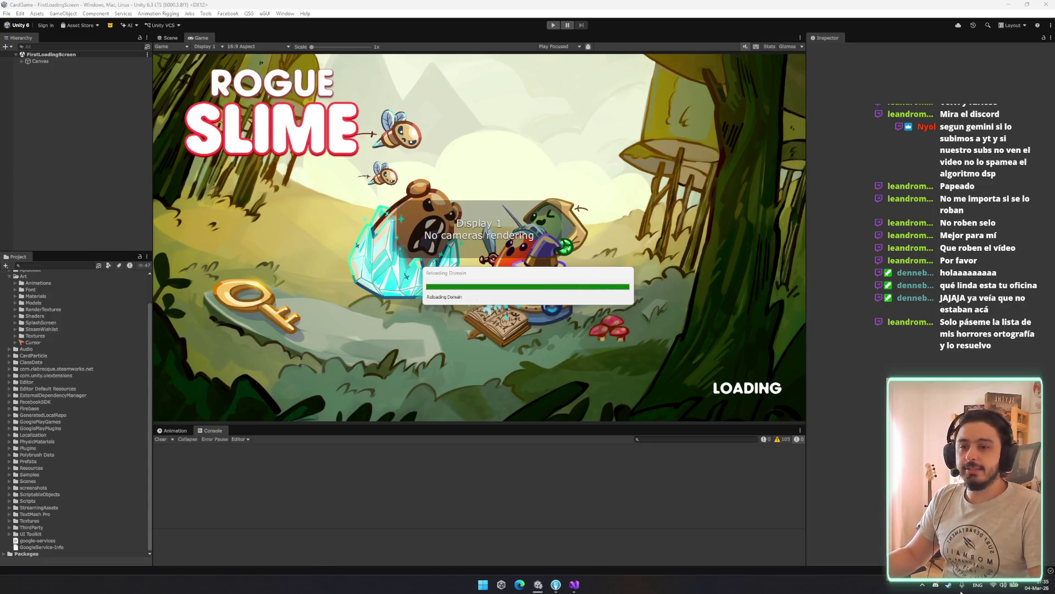
{"action": "left_click", "coordinate": [936, 586]}
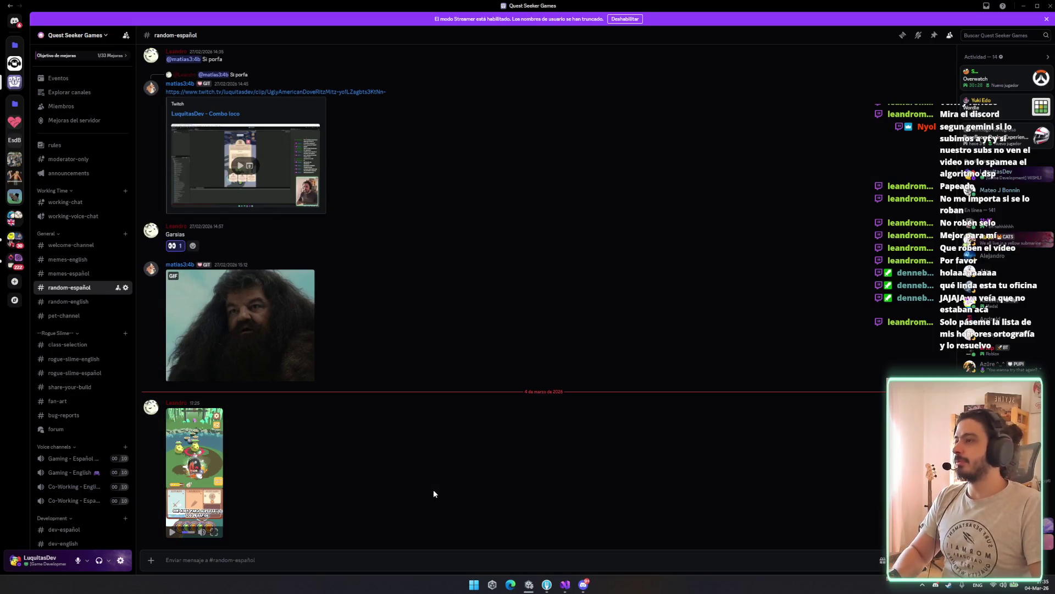
{"action": "mouse_move", "coordinate": [564, 5]}
{"action": "left_mouse_down"}
{"action": "mouse_move", "coordinate": [599, 244]}
{"action": "mouse_move", "coordinate": [929, 325]}
{"action": "mouse_move", "coordinate": [1052, 247]}
{"action": "left_mouse_up"}
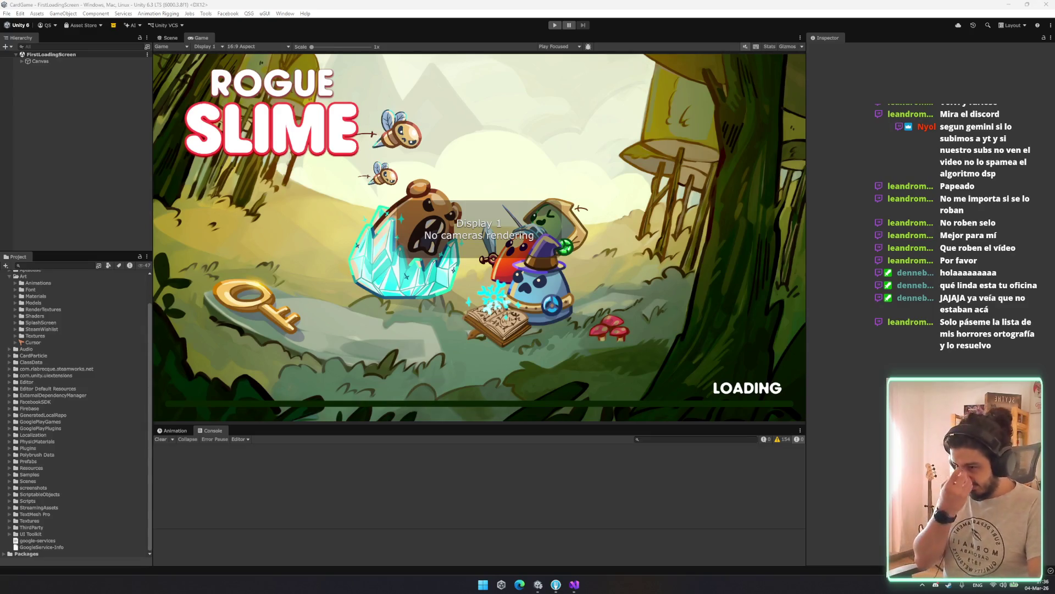
{"action": "key", "text": "ctrl+p"}
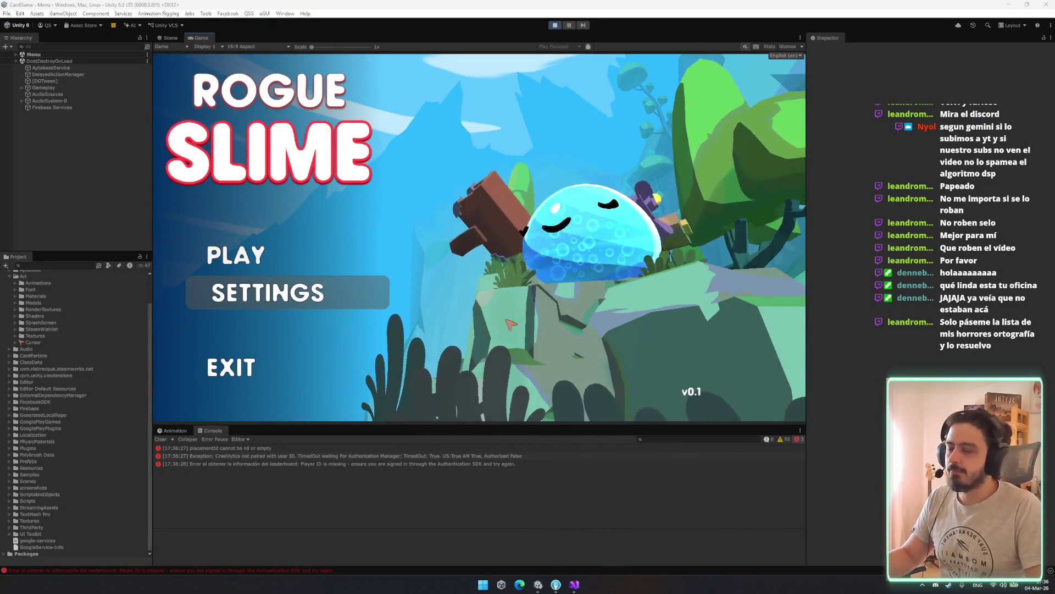
Start a run, win the level-up fight, pick the green energy and continue to the map.
{"action": "left_click", "coordinate": [261, 254]}
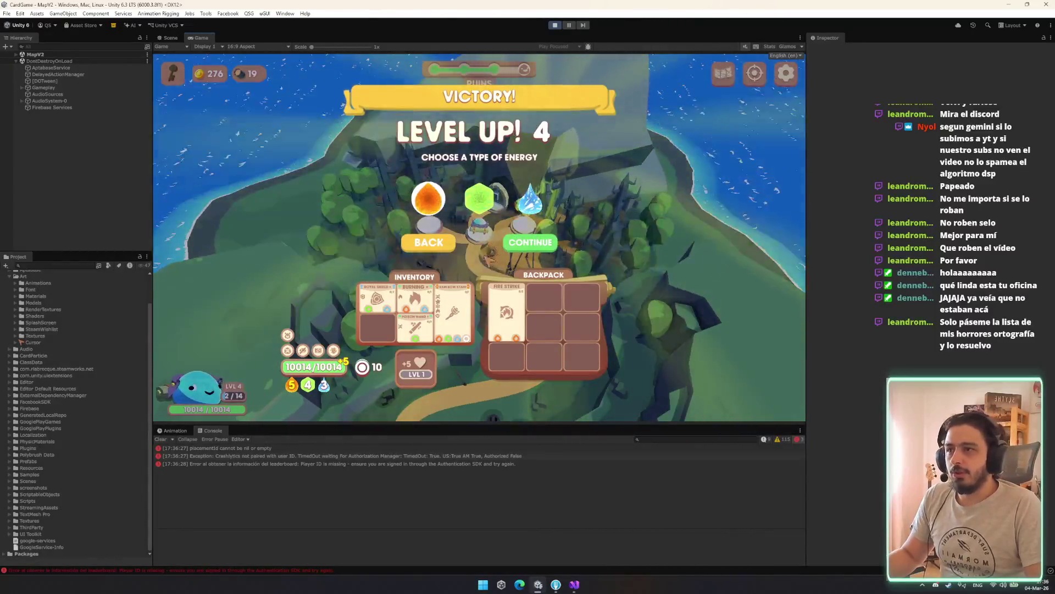
{"action": "left_click", "coordinate": [479, 195]}
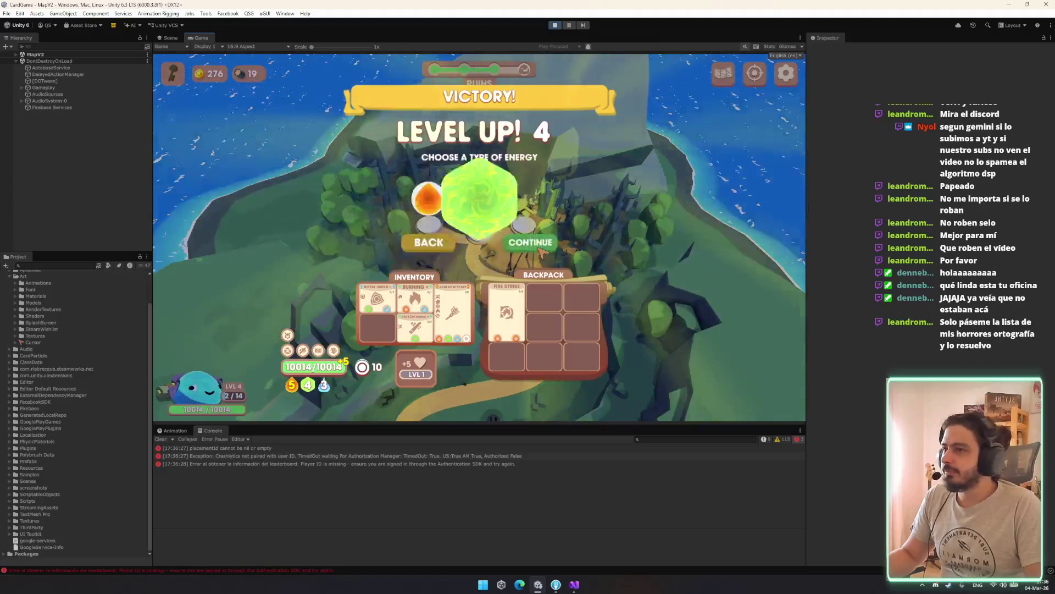
{"action": "left_click", "coordinate": [542, 249]}
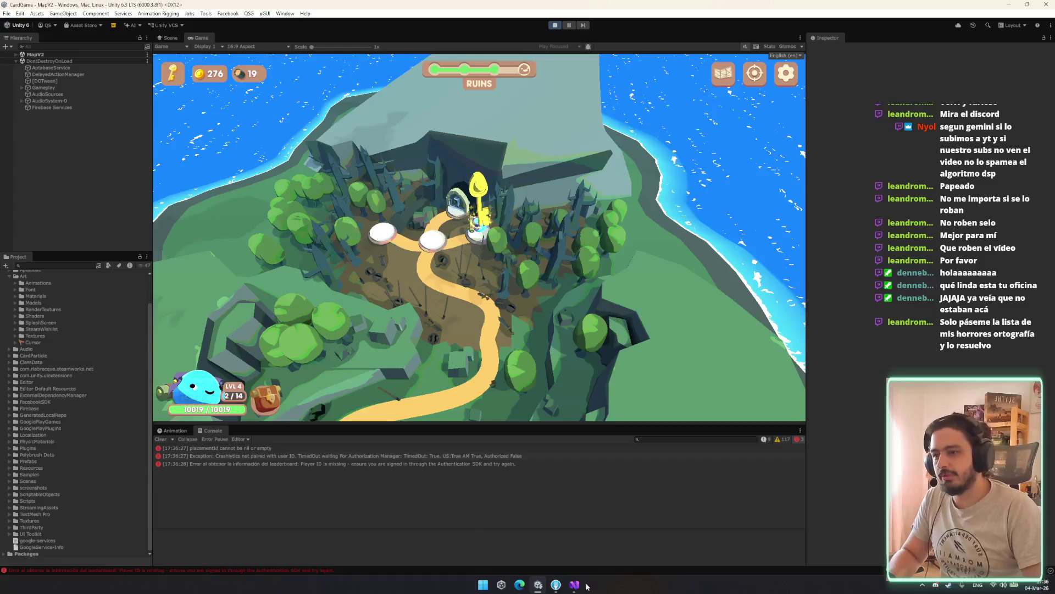
{"action": "left_click", "coordinate": [556, 586]}
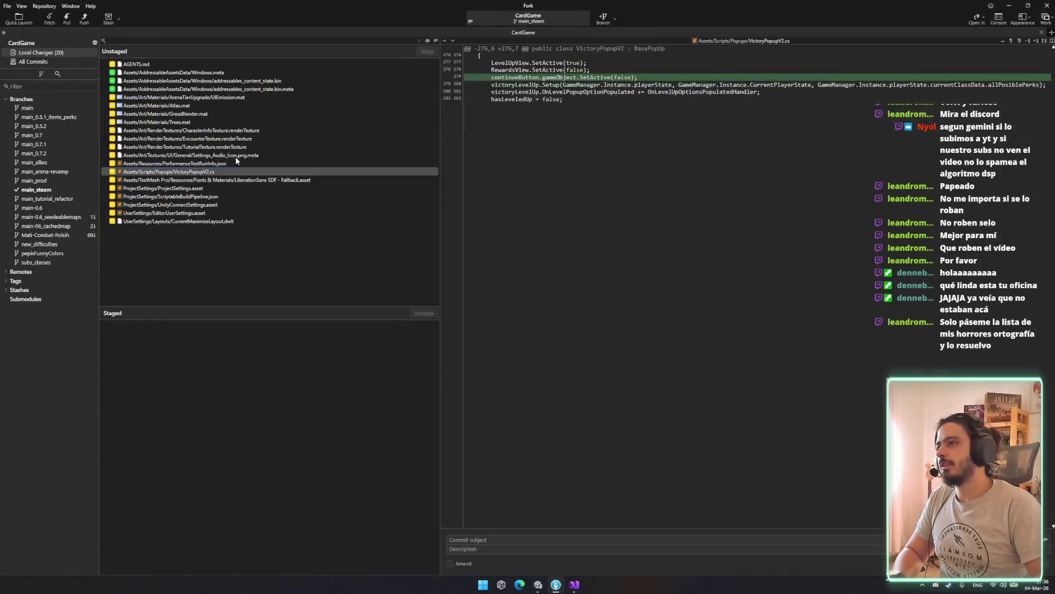
Stage VictoryPopupV2.cs and commit it with a continue-button fix message.
{"action": "key", "text": "space"}
{"action": "left_click", "coordinate": [562, 539]}
{"action": "type", "text": "Fixewd"}
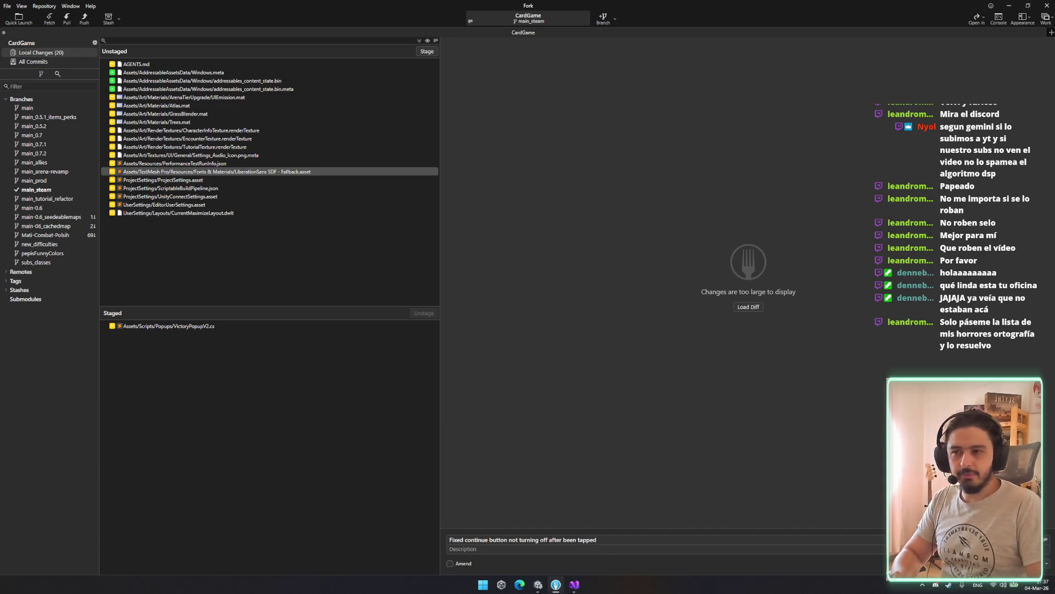
{"action": "key", "text": "ctrl+Return"}
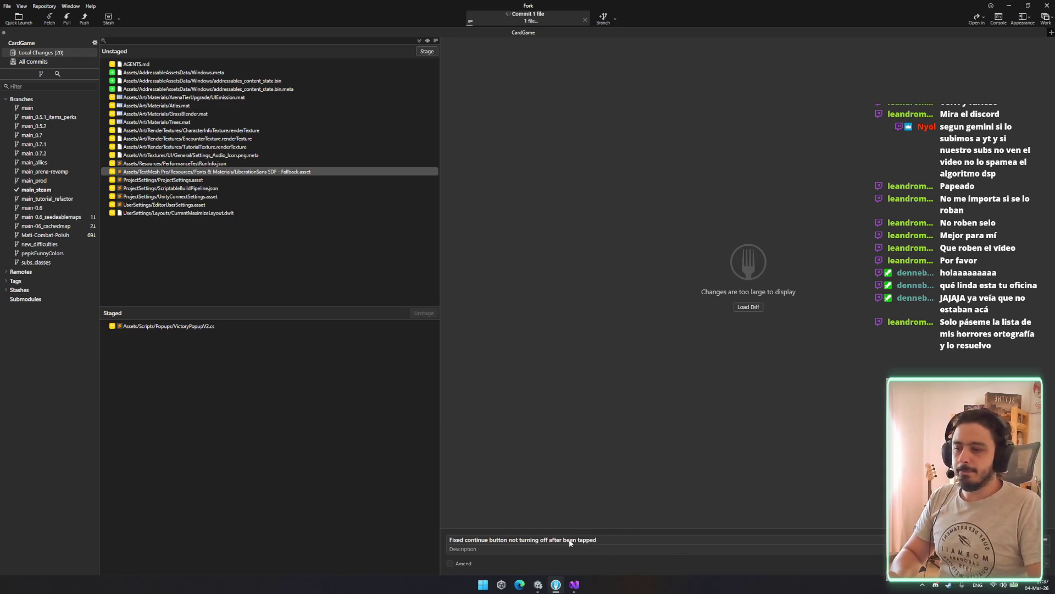
Push main_steam to origin and minimize Fork.
{"action": "left_click", "coordinate": [84, 18]}
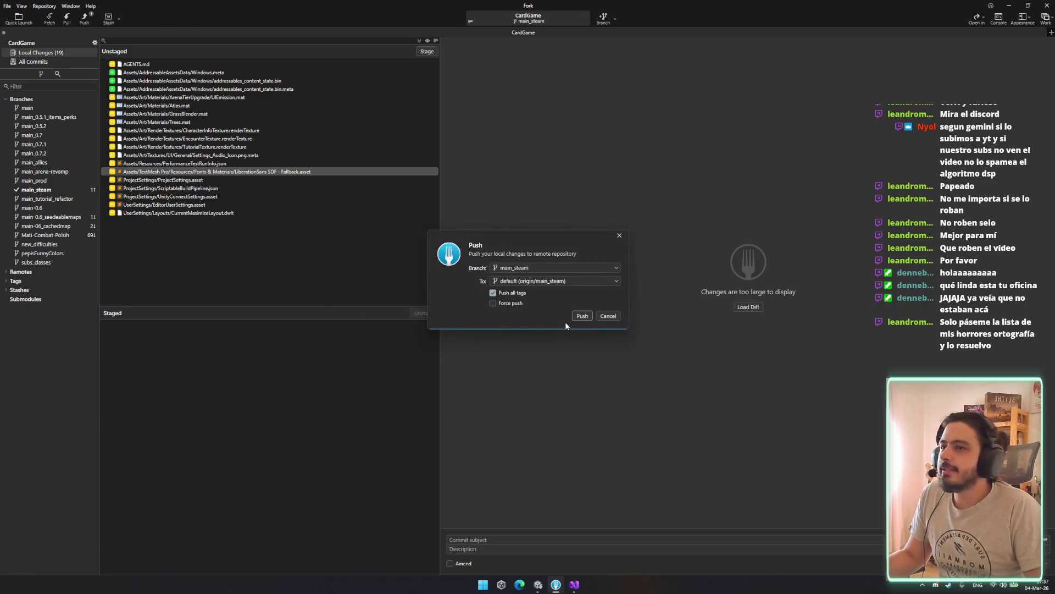
{"action": "left_click", "coordinate": [582, 316]}
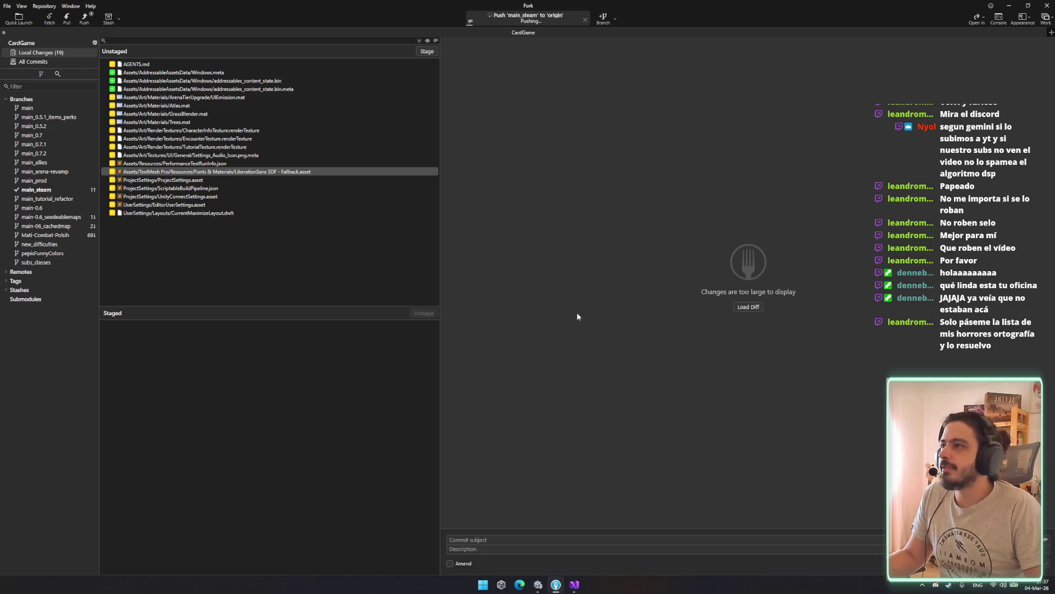
{"action": "left_click", "coordinate": [206, 188]}
{"action": "left_click", "coordinate": [221, 172]}
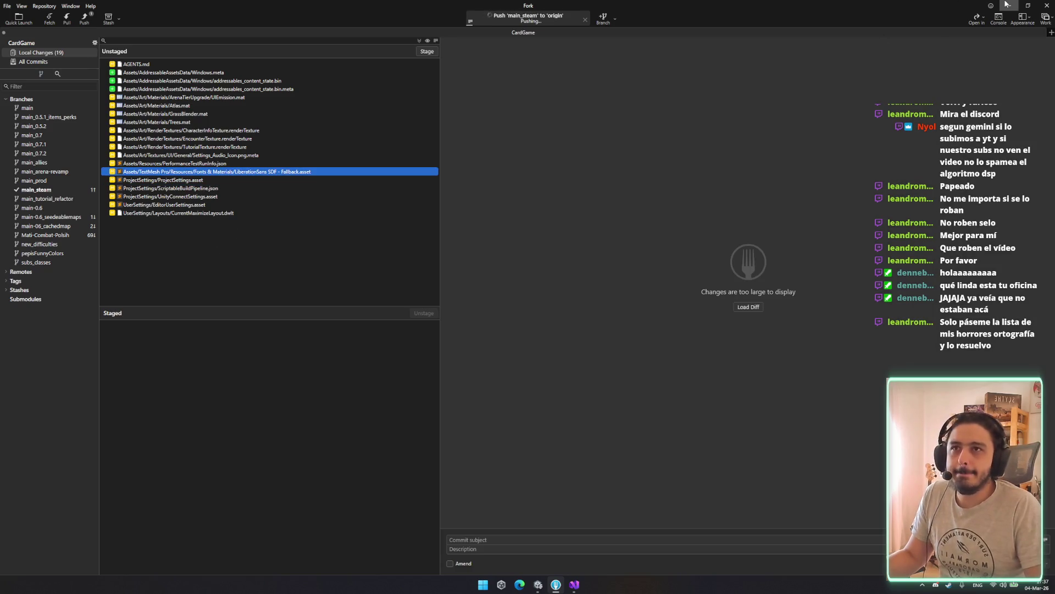
{"action": "left_click", "coordinate": [1008, 5]}
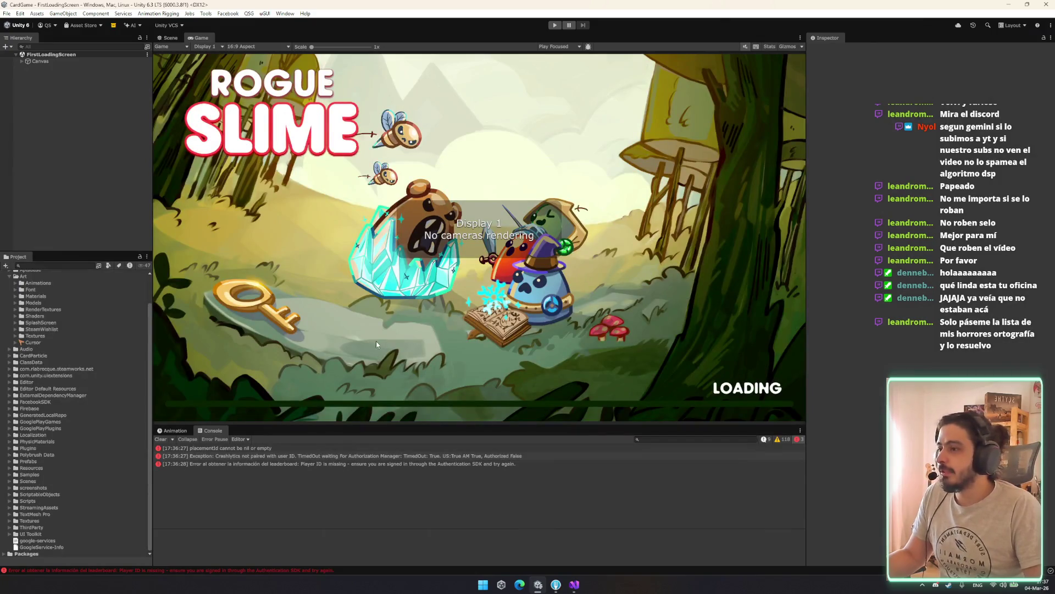
Back in Unity, browse the CardParticle, StreamingAssets and Prefabs folders, then start Play mode.
{"action": "left_click", "coordinate": [571, 586]}
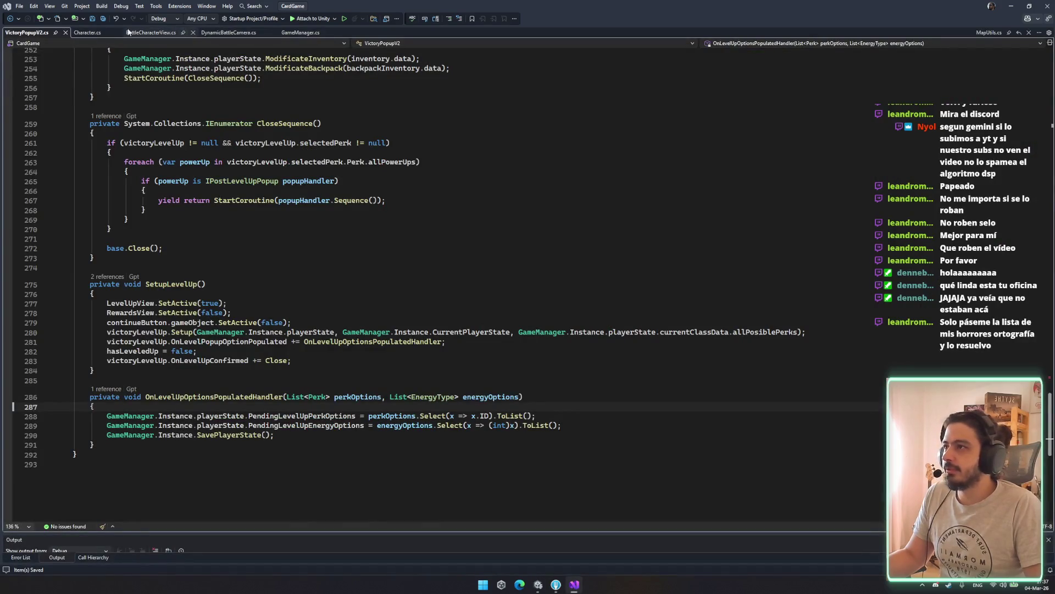
{"action": "left_click", "coordinate": [533, 585]}
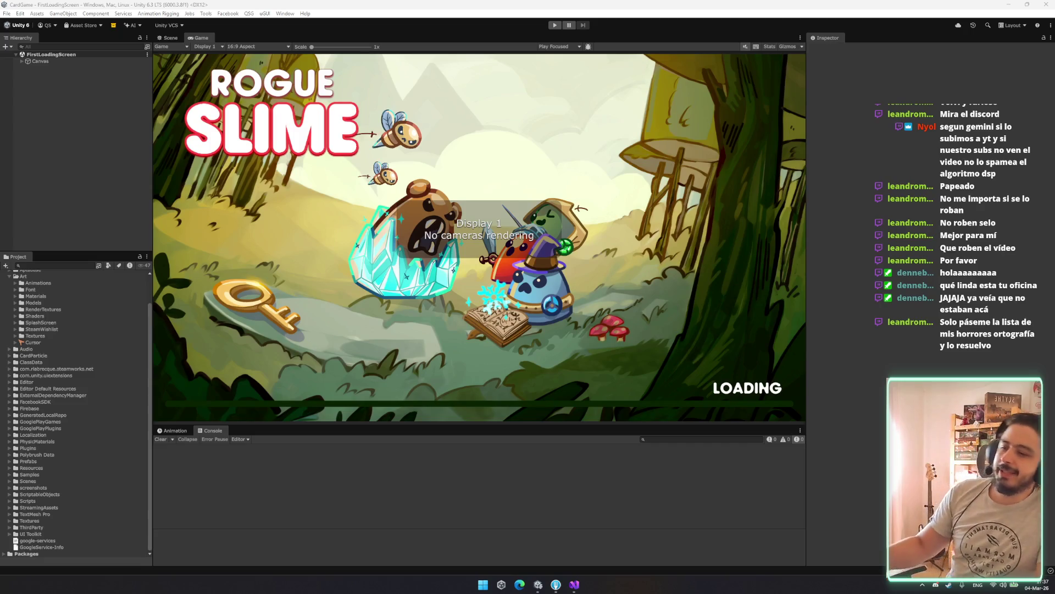
{"action": "left_click", "coordinate": [33, 355]}
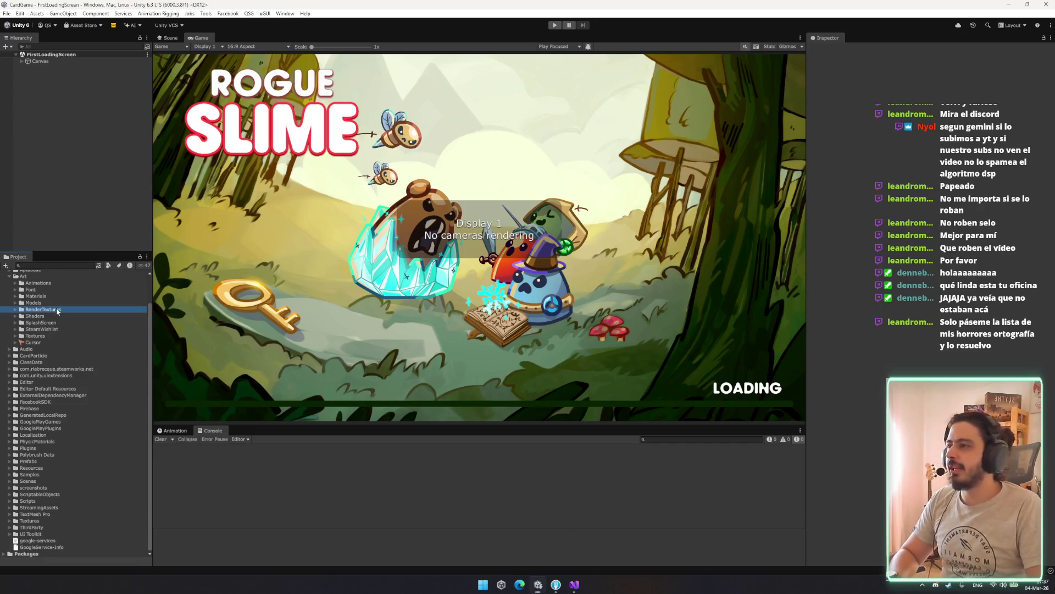
{"action": "left_click", "coordinate": [16, 276]}
{"action": "left_click", "coordinate": [100, 470]}
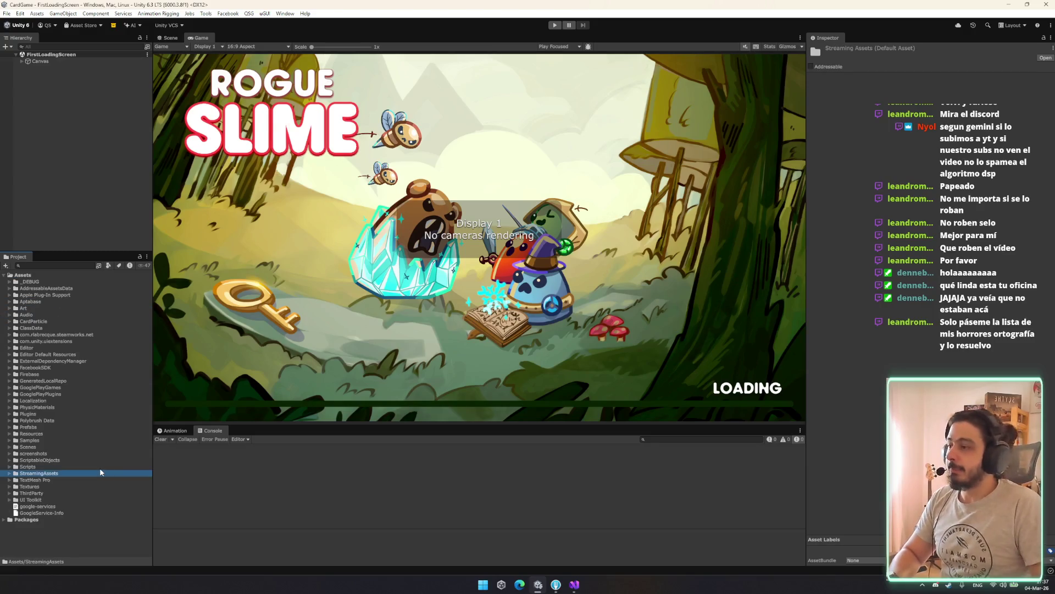
{"action": "key", "text": "Up"}
{"action": "key", "text": "Up"}
{"action": "key", "text": "Up"}
{"action": "key", "text": "Down"}
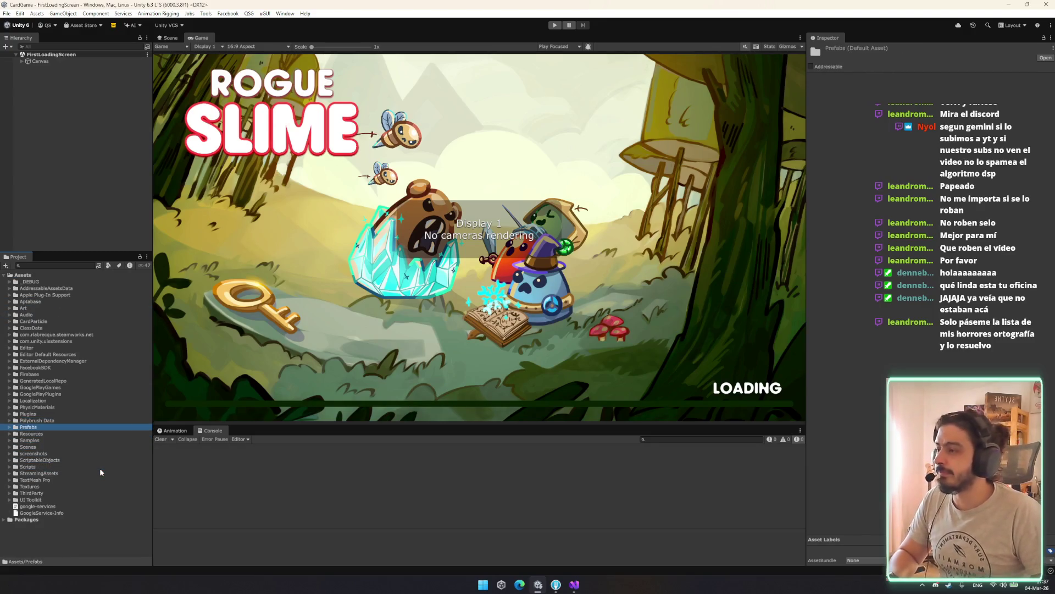
{"action": "left_click", "coordinate": [556, 26]}
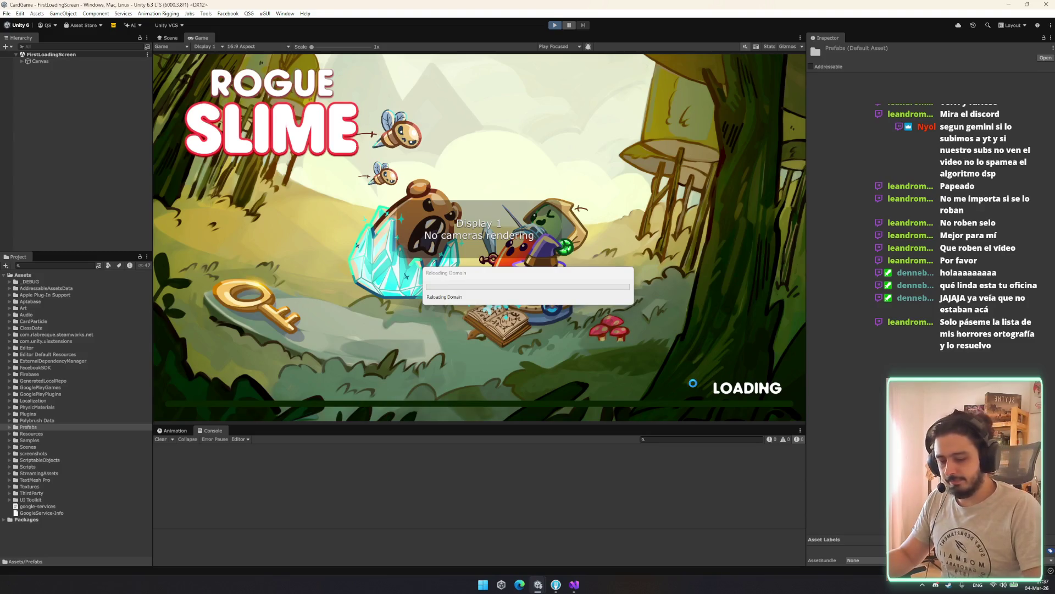
{"action": "key", "text": "XF86AudioRaiseVolume"}
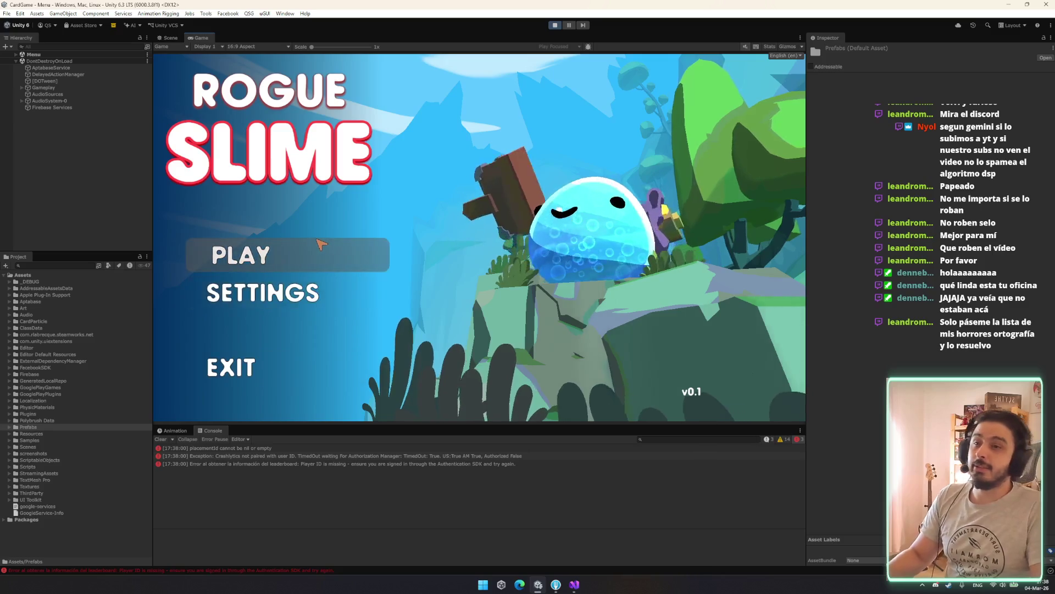
Start playing and inspect the Armory's Vitality, Big Scream and Extra Energy upgrades.
{"action": "left_click", "coordinate": [322, 245]}
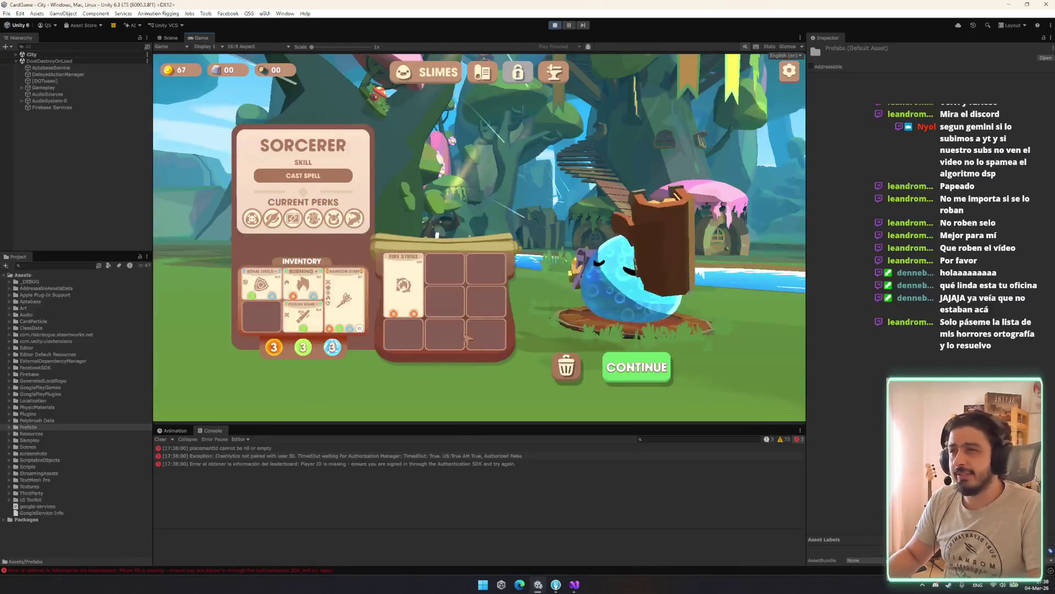
{"action": "left_click", "coordinate": [518, 72]}
{"action": "left_click", "coordinate": [567, 72]}
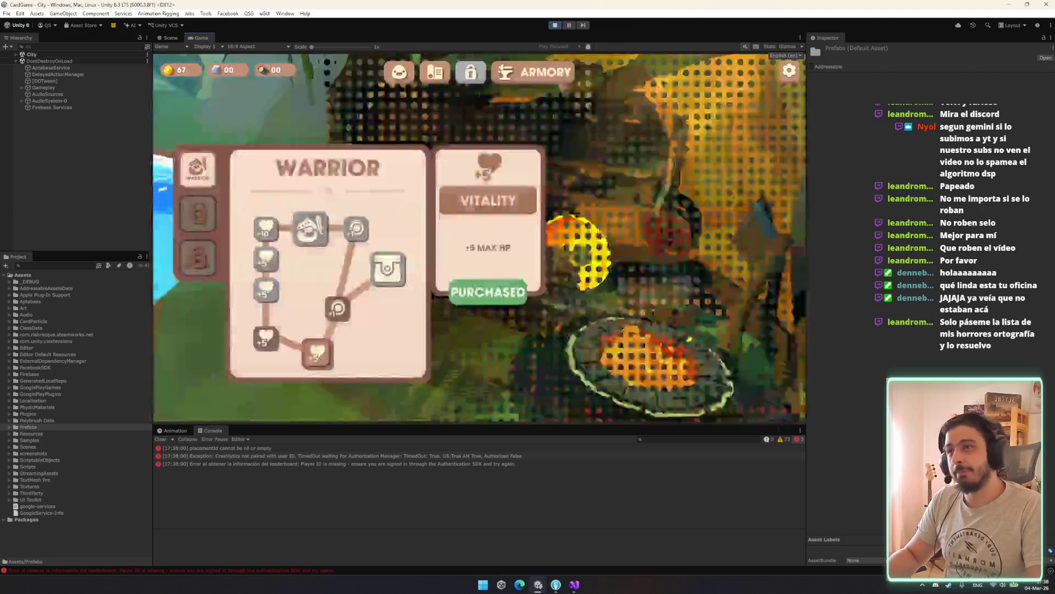
{"action": "left_click", "coordinate": [266, 338]}
{"action": "left_click", "coordinate": [266, 258]}
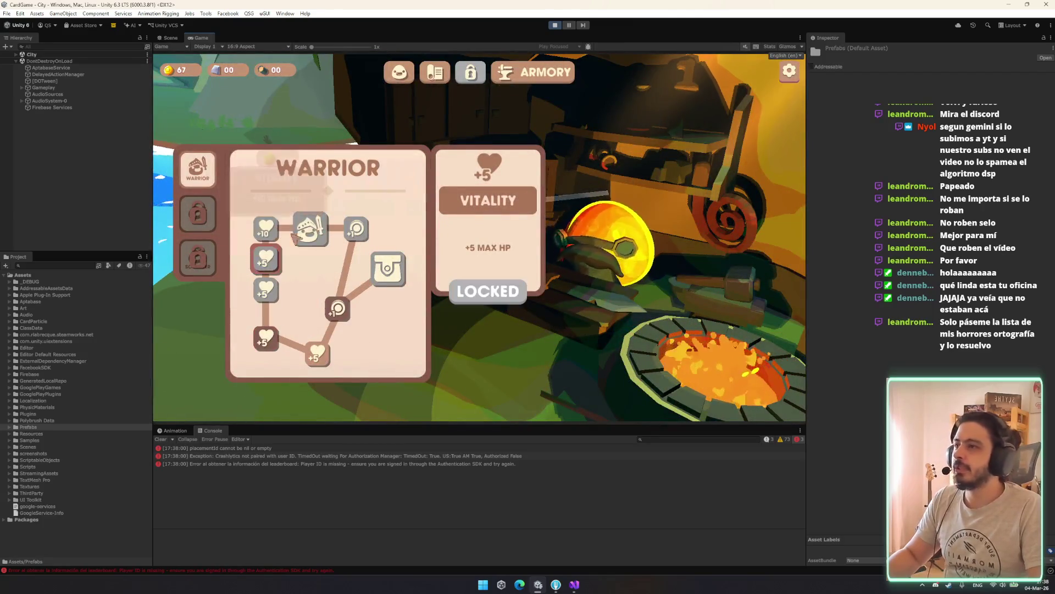
{"action": "left_click", "coordinate": [308, 231]}
{"action": "left_click", "coordinate": [357, 228]}
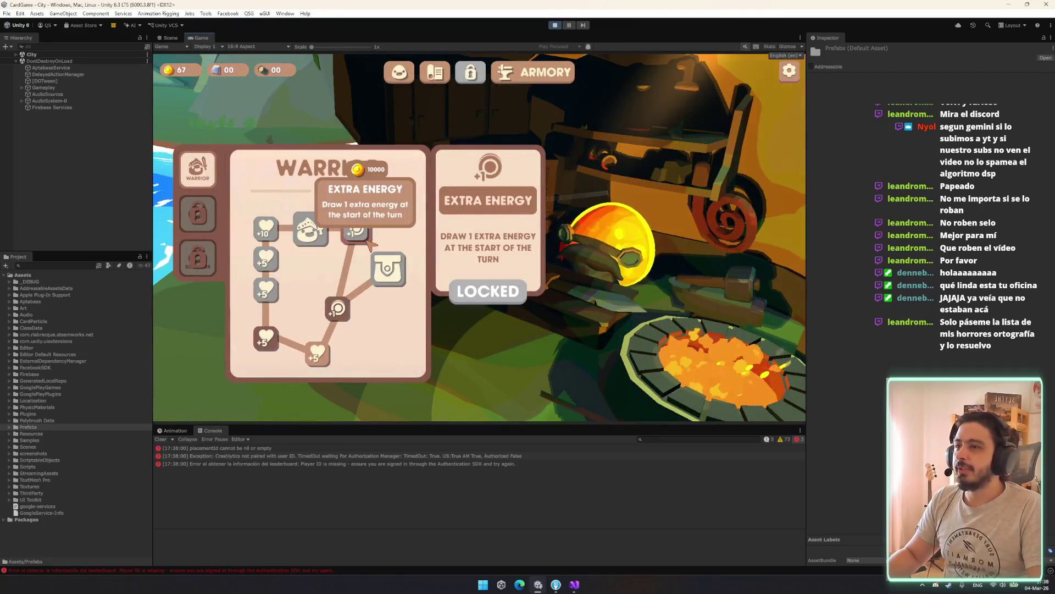
{"action": "left_click", "coordinate": [317, 241]}
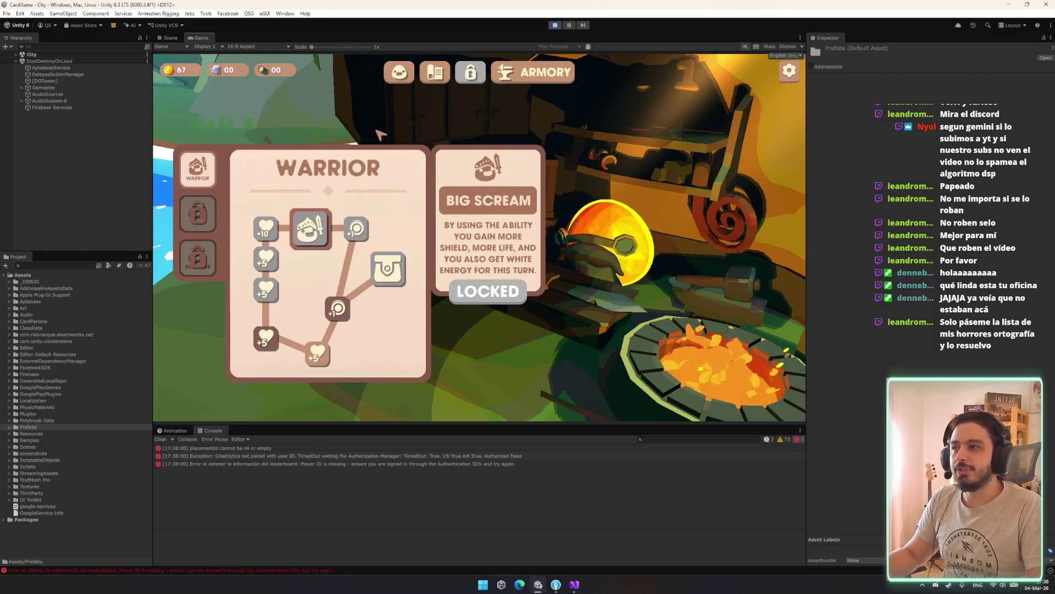
Go back to the slimes inventory, then view the Town Hall screen.
{"action": "left_click", "coordinate": [399, 72]}
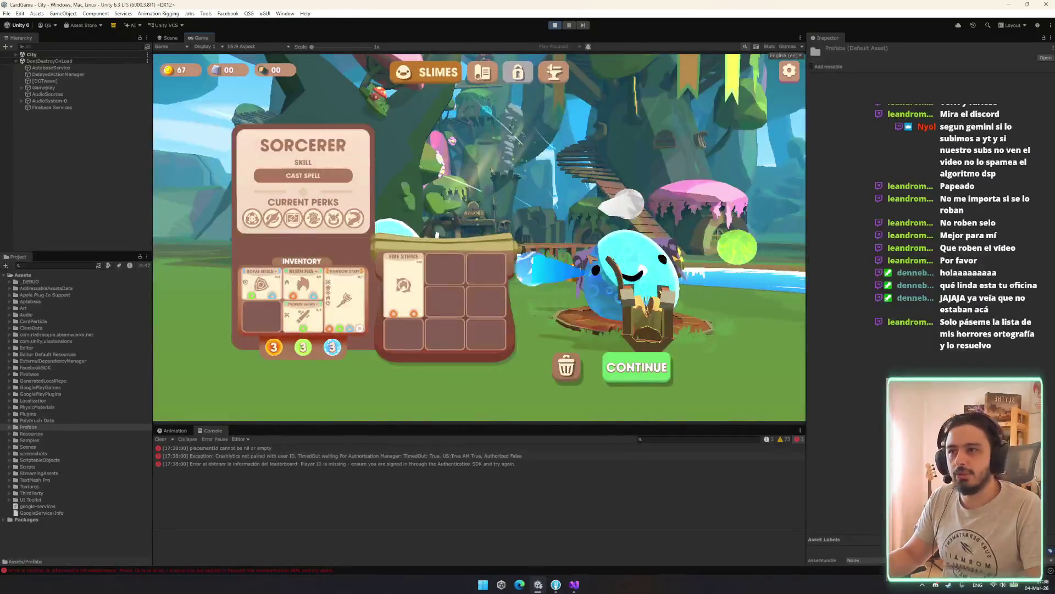
{"action": "left_click", "coordinate": [482, 72]}
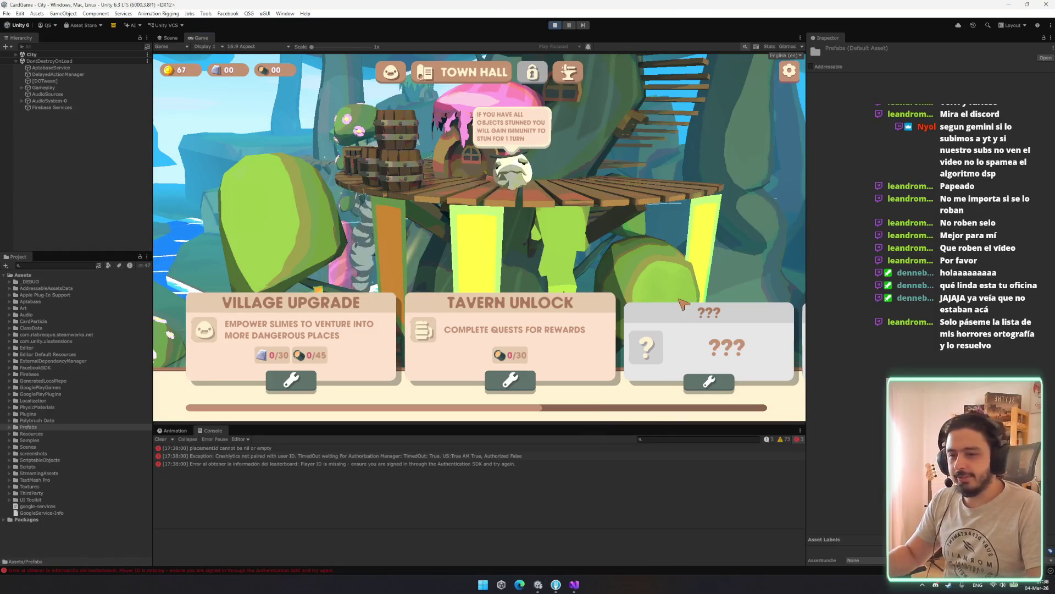
{"action": "key", "text": "super"}
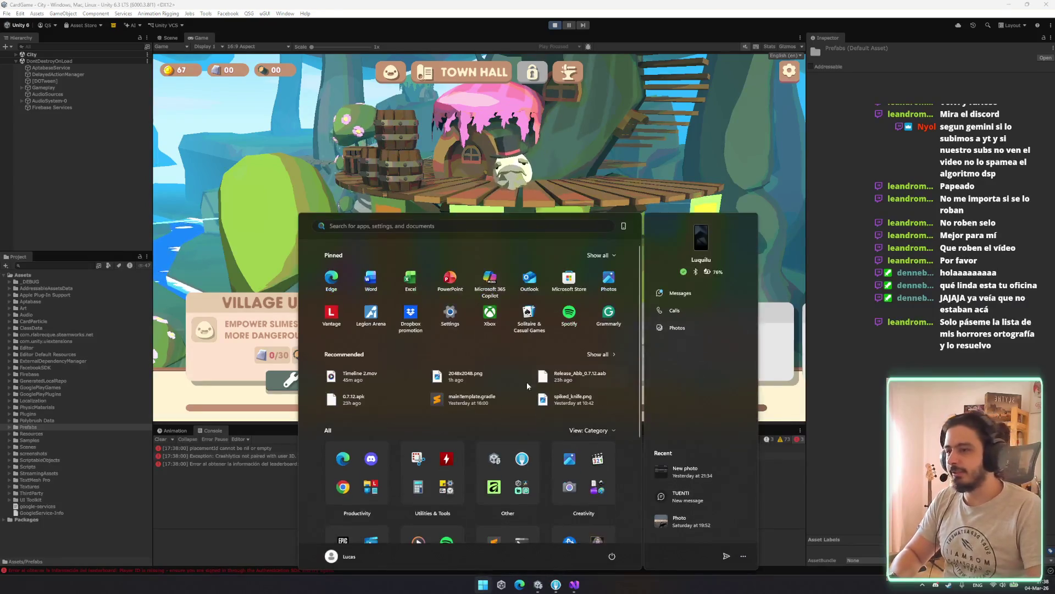
Resize the PCBUILD Explorer window and select Rogue Slime.exe to launch the build.
{"action": "key", "text": "Escape"}
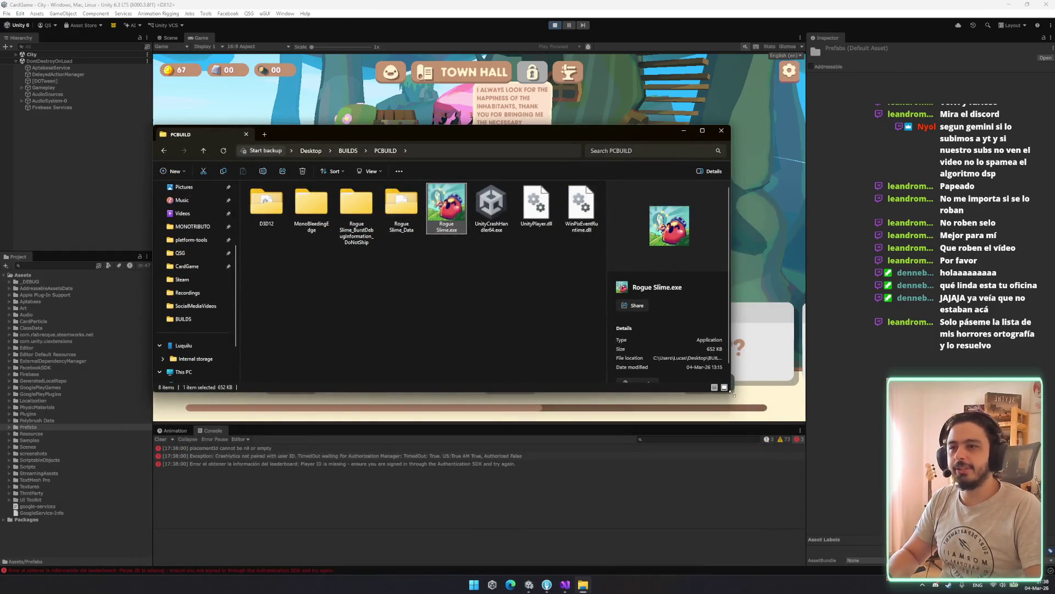
{"action": "left_click_drag", "start_coordinate": [732, 392], "coordinate": [546, 485]}
{"action": "left_click", "coordinate": [350, 374]}
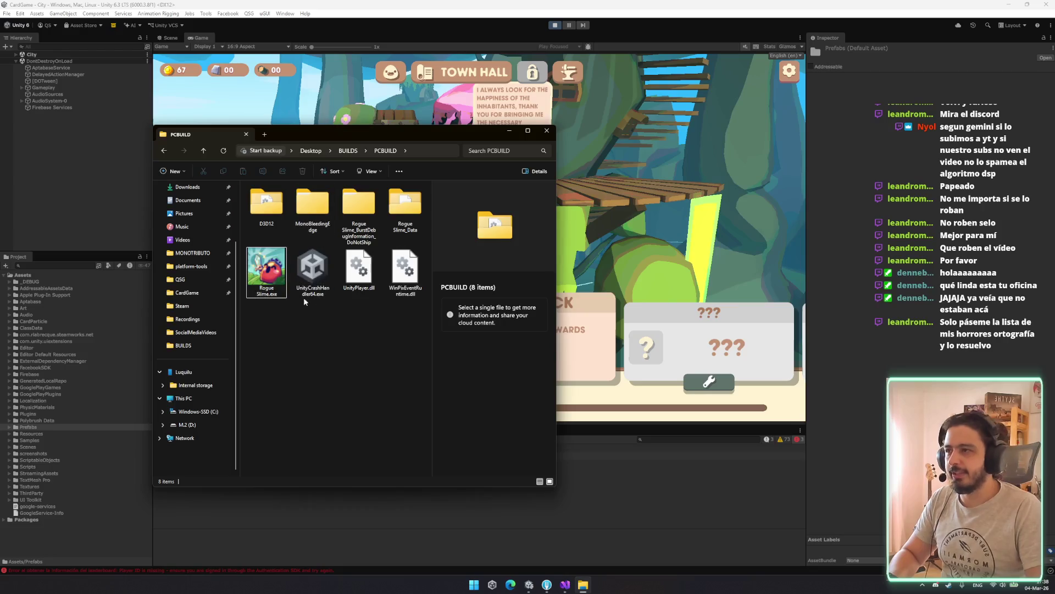
{"action": "left_click", "coordinate": [282, 297]}
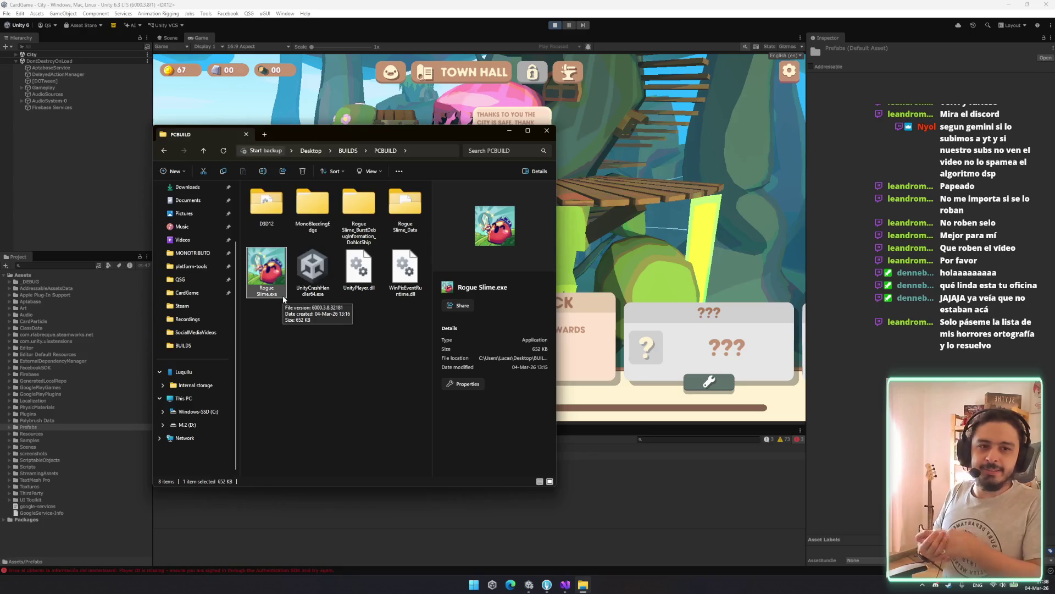
{"action": "left_click", "coordinate": [405, 272]}
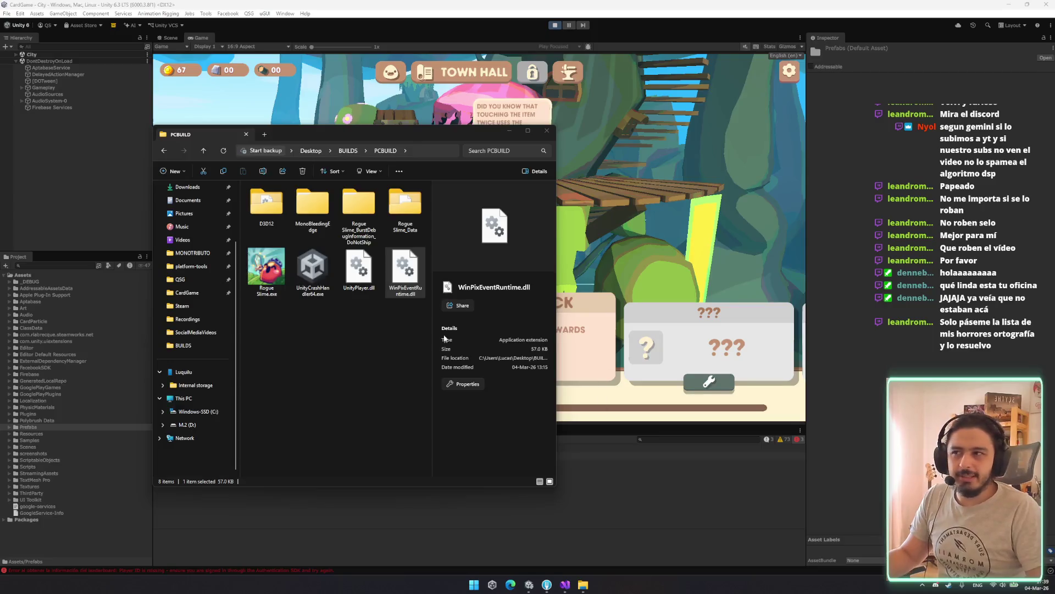
{"action": "left_click", "coordinate": [377, 397]}
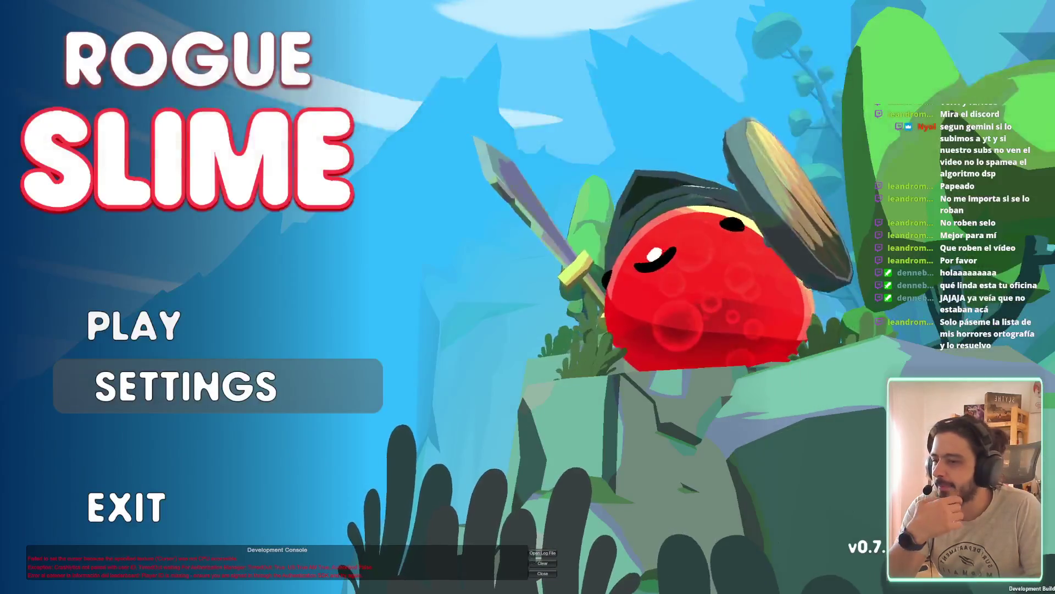
Set the Sounds and Music volumes to 0% in the game's Audio settings.
{"action": "left_click", "coordinate": [288, 390]}
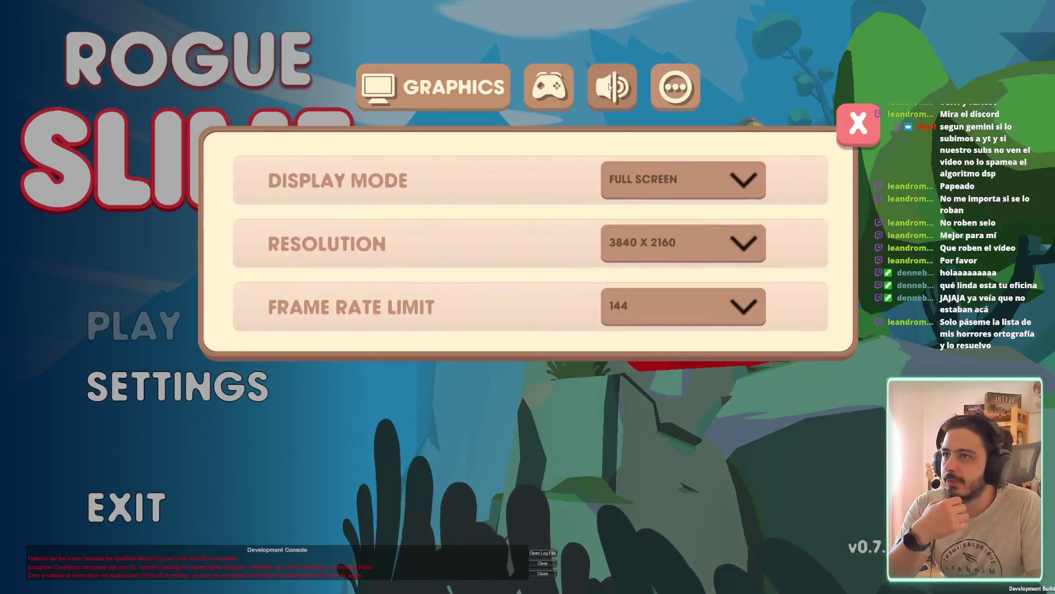
{"action": "left_click", "coordinate": [612, 86]}
{"action": "left_click_drag", "start_coordinate": [695, 180], "coordinate": [605, 180]}
{"action": "left_click_drag", "start_coordinate": [696, 243], "coordinate": [605, 244]}
{"action": "left_click", "coordinate": [858, 124]}
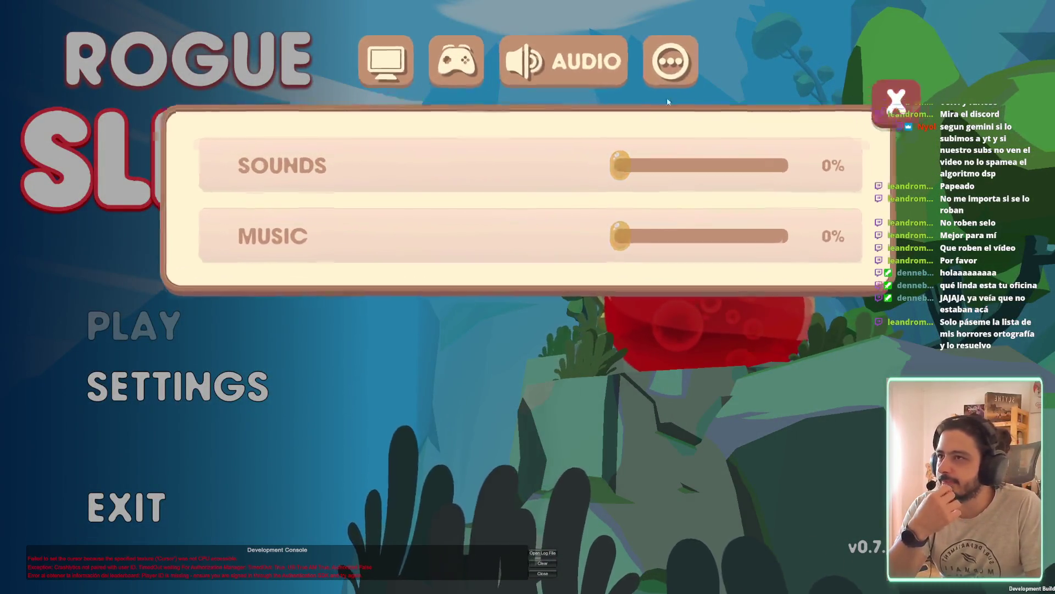
Visit the Town Hall, quit via Settings > Exit > Yes, and close the unresponsive game.
{"action": "left_click", "coordinate": [200, 332]}
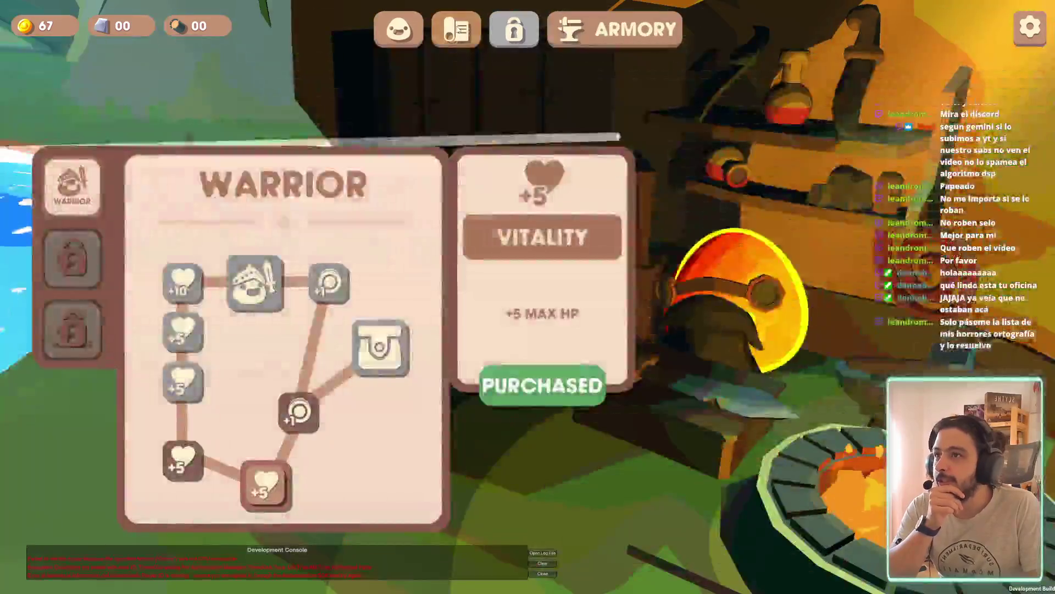
{"action": "left_click", "coordinate": [463, 28]}
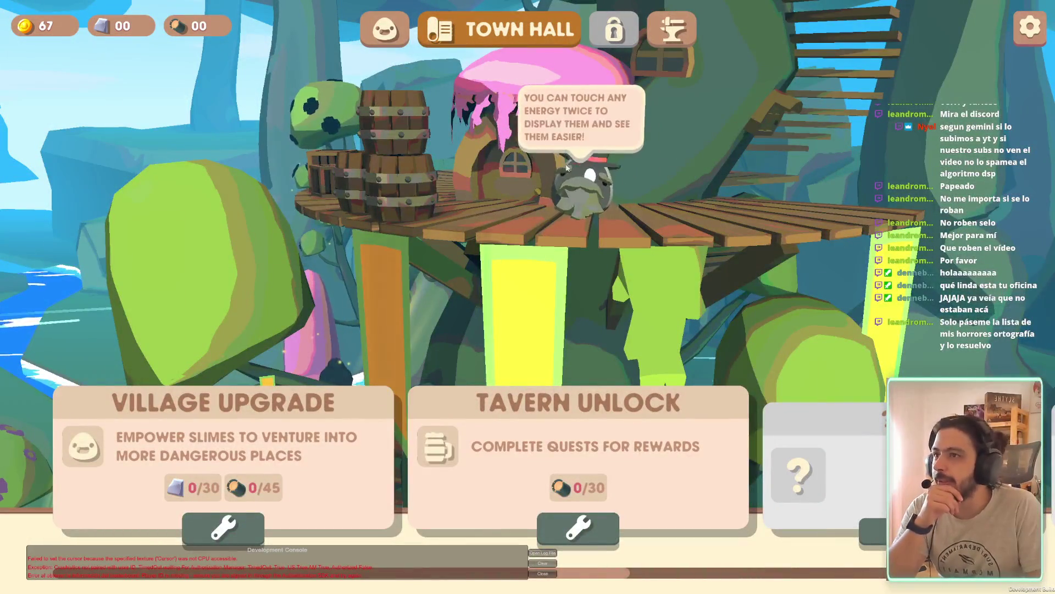
{"action": "left_click", "coordinate": [1030, 29]}
{"action": "left_click", "coordinate": [527, 521]}
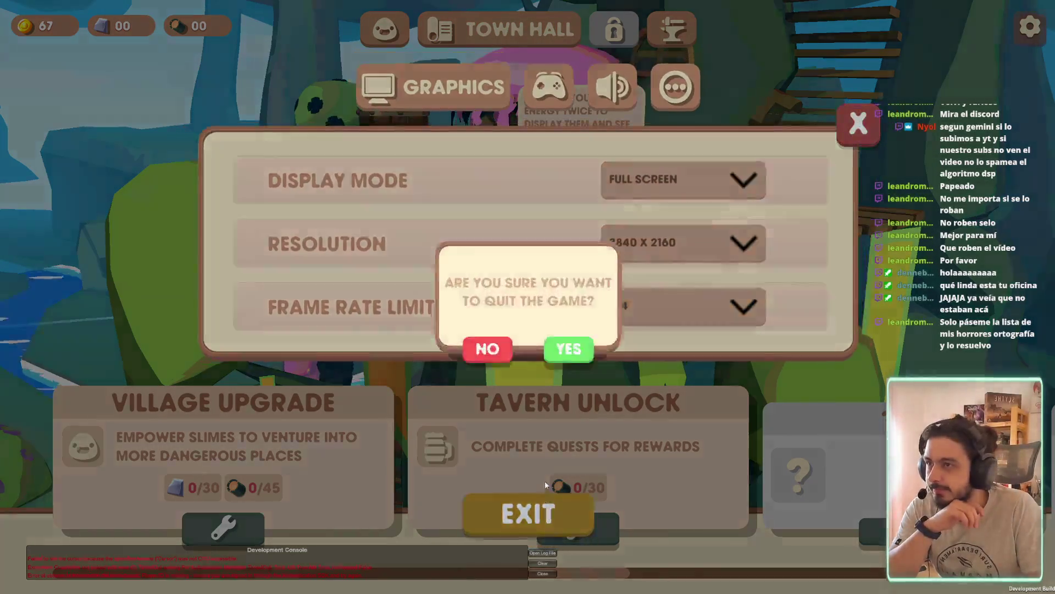
{"action": "left_click", "coordinate": [577, 360]}
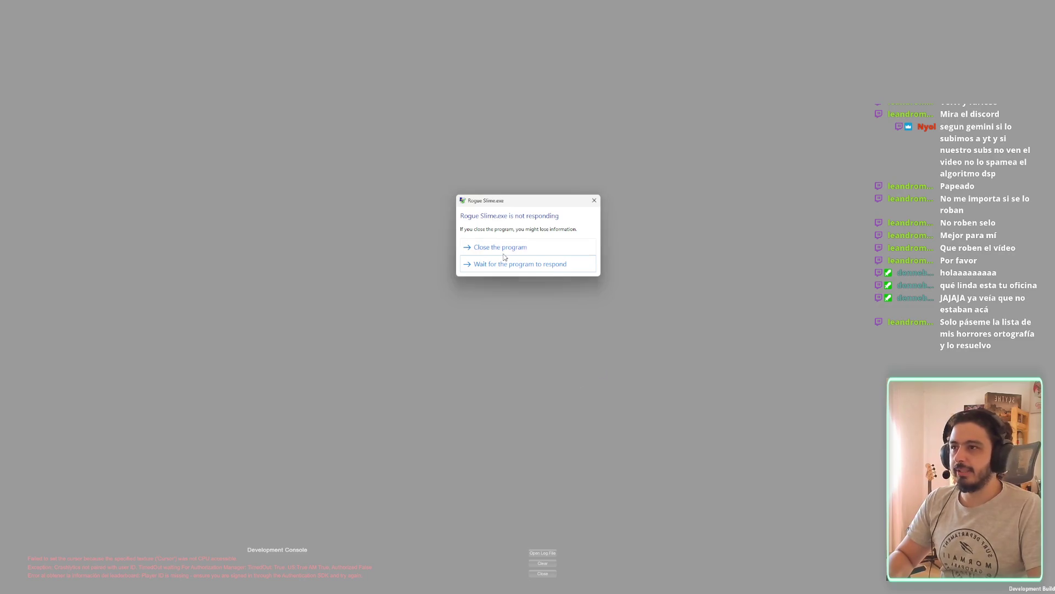
{"action": "left_click", "coordinate": [501, 246]}
{"action": "left_click", "coordinate": [581, 258]}
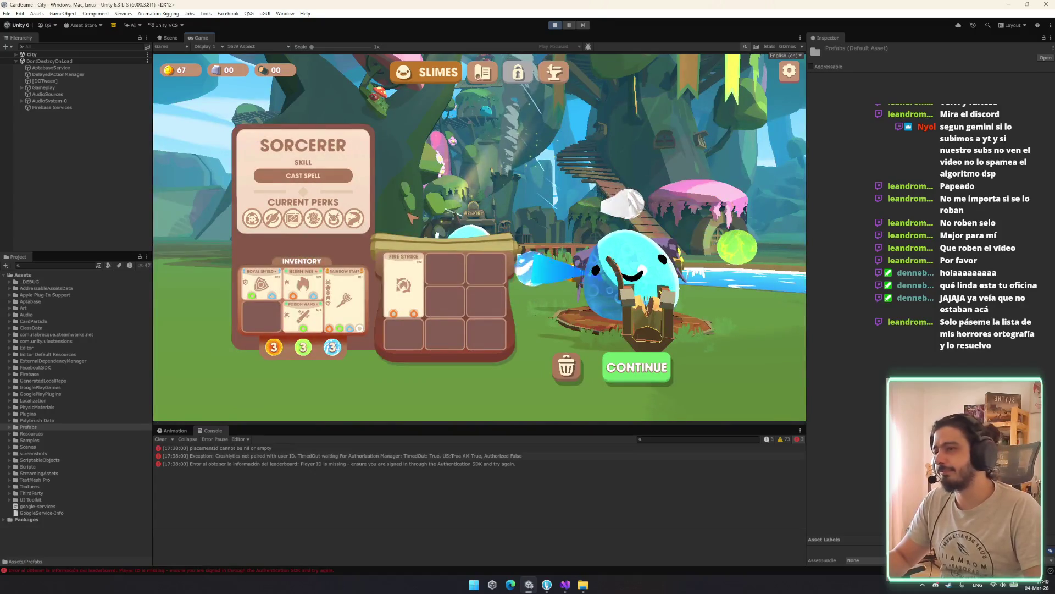
In the Game view, go through the Armory tab to the Town Hall screen.
{"action": "mouse_move", "coordinate": [339, 220]}
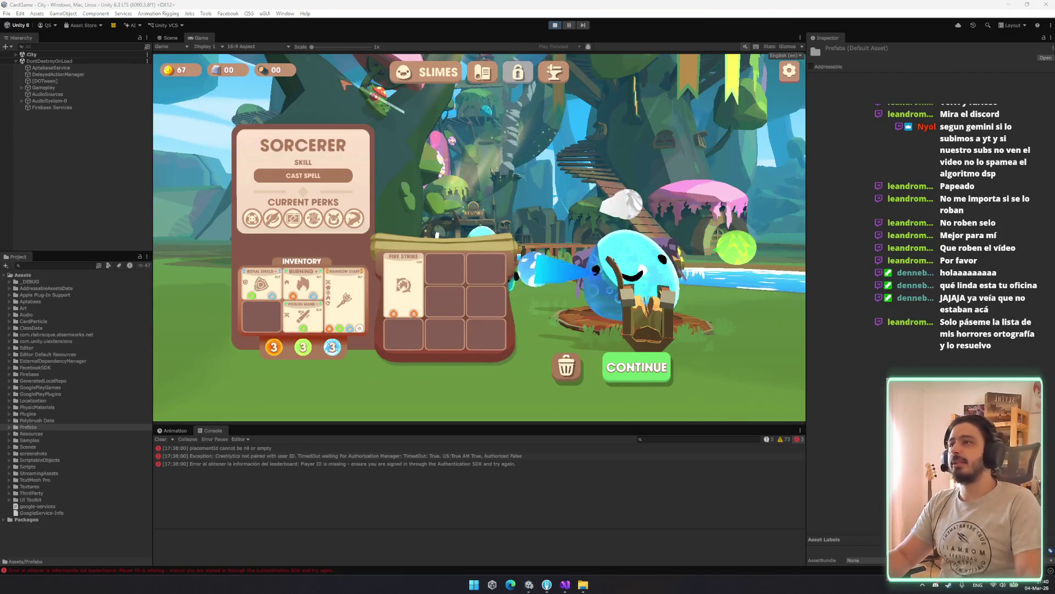
{"action": "left_click", "coordinate": [557, 73]}
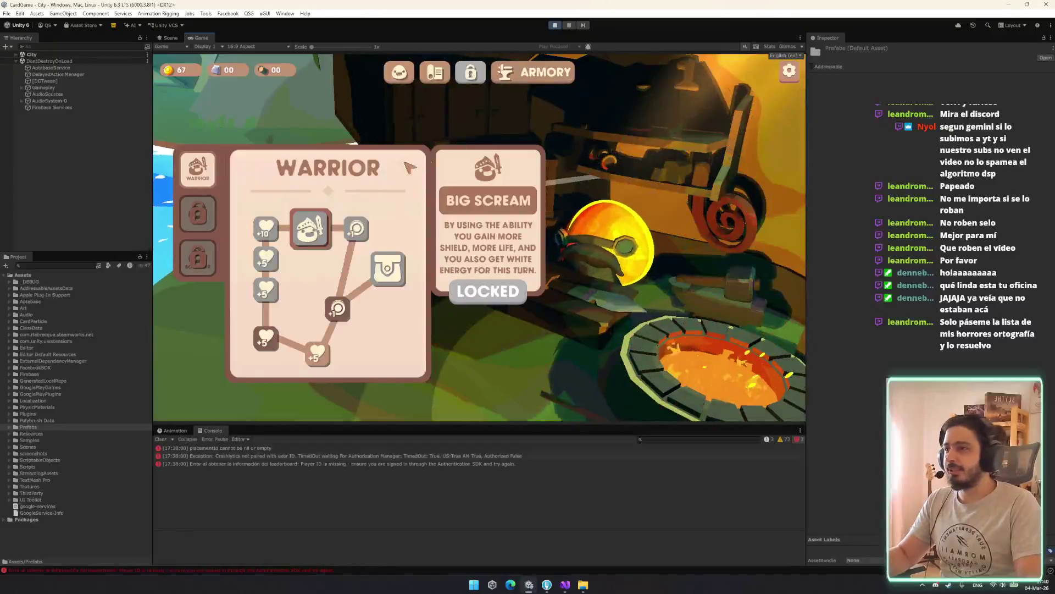
{"action": "left_click", "coordinate": [442, 73]}
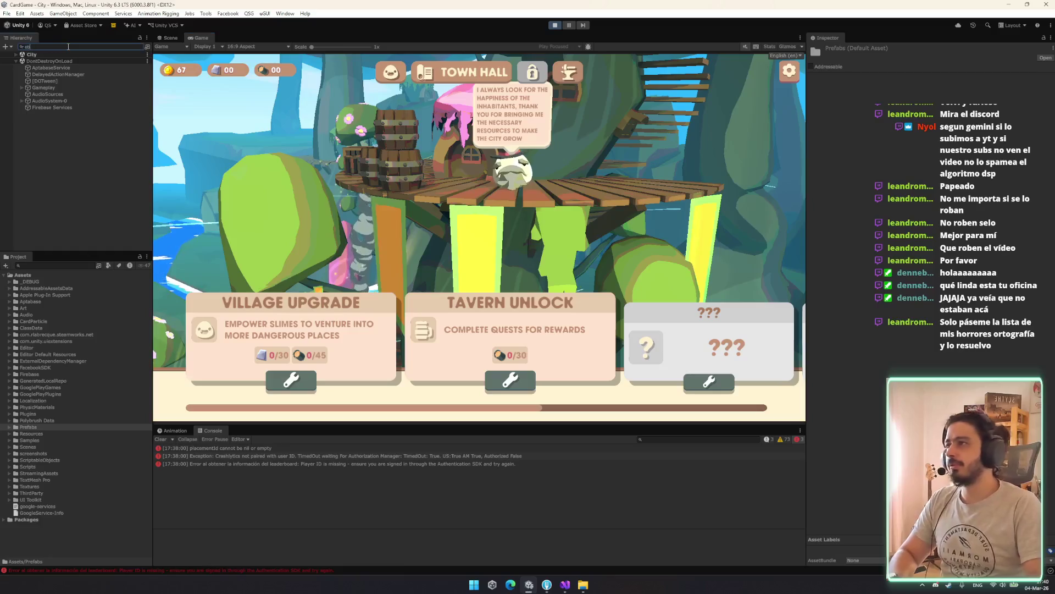
Enable the DebugManager object and page the debug overlay to the RESOURCES page.
{"action": "type", "text": "ebug"}
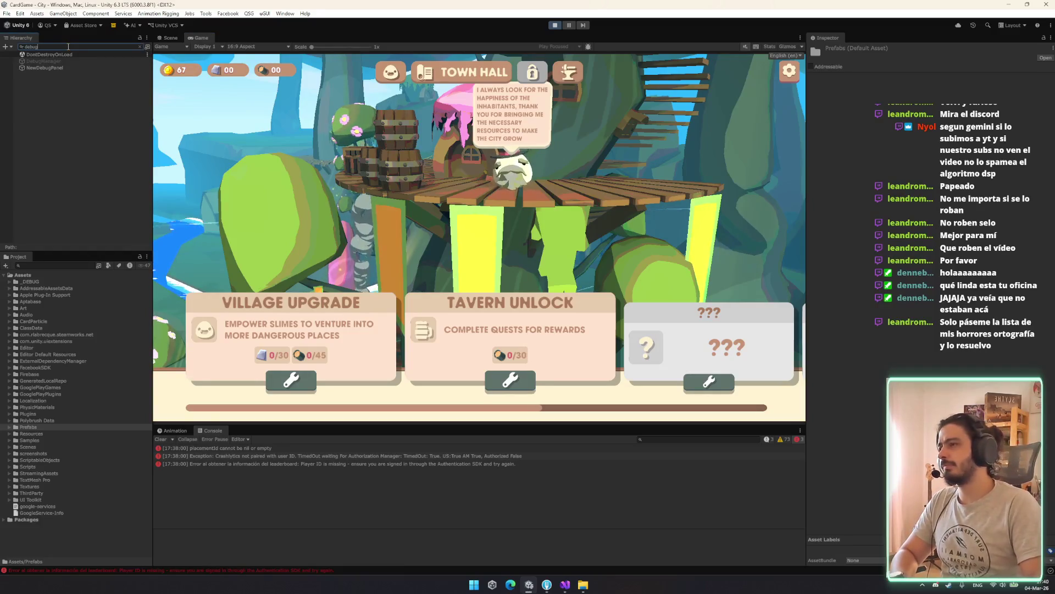
{"action": "left_click", "coordinate": [44, 61]}
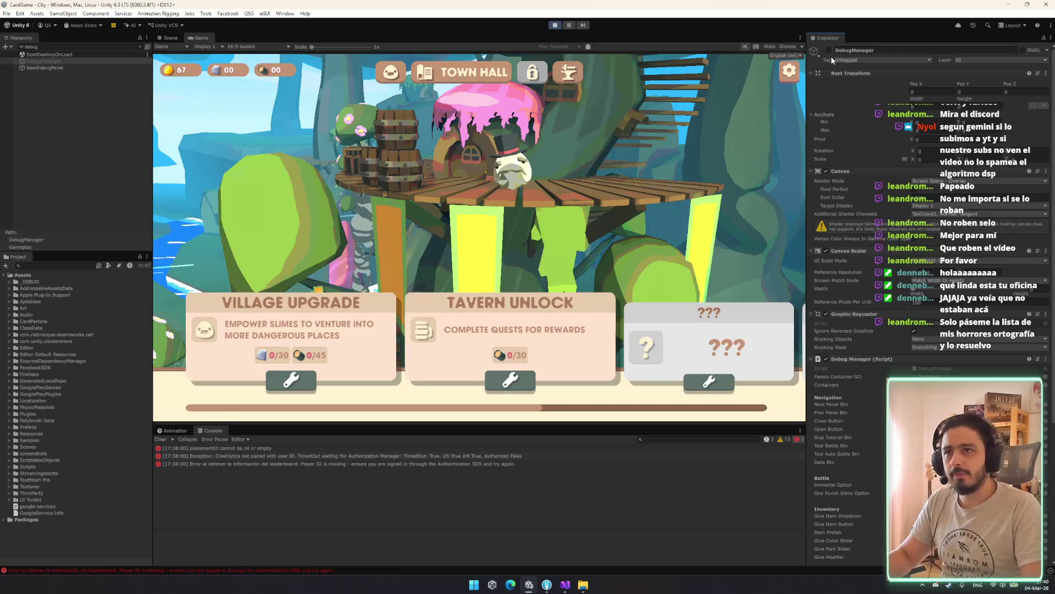
{"action": "left_click", "coordinate": [829, 50]}
{"action": "scroll", "coordinate": [940, 267], "scroll_direction": "down", "scroll_amount": 3}
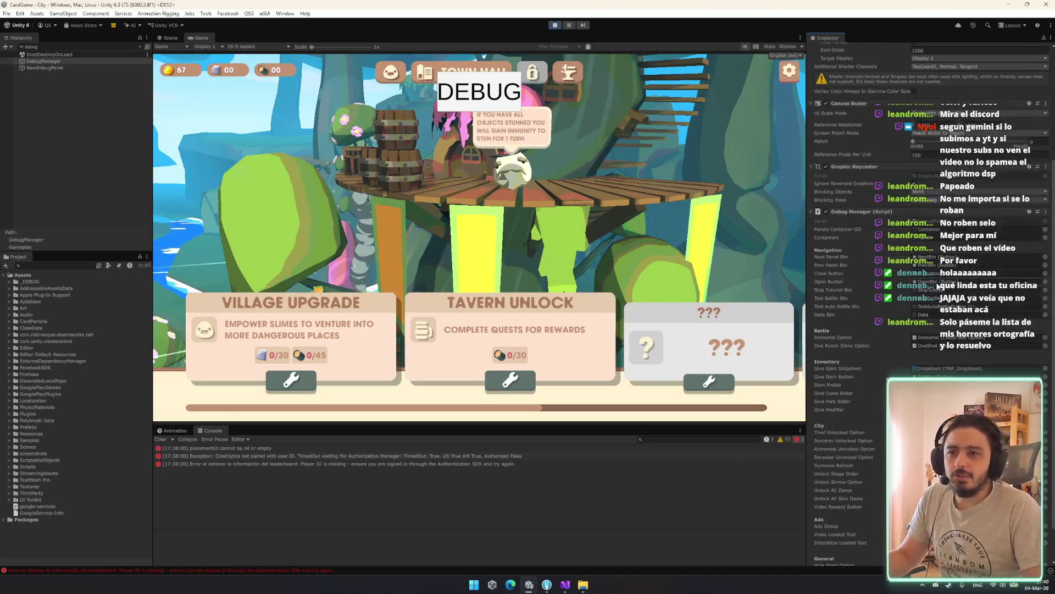
{"action": "left_click", "coordinate": [513, 108]}
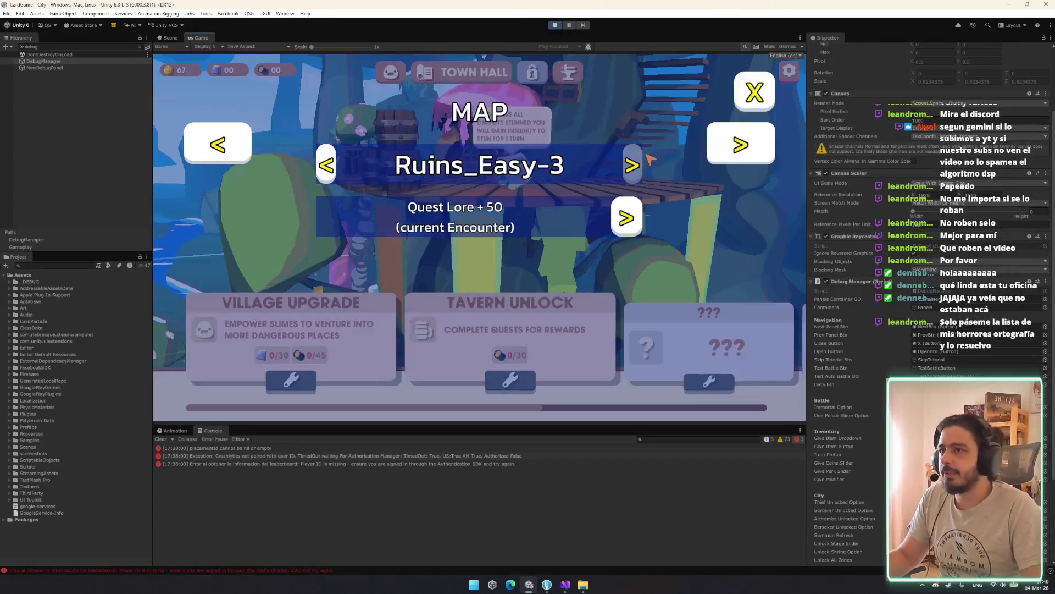
{"action": "left_click", "coordinate": [740, 146]}
{"action": "left_click", "coordinate": [740, 147]}
{"action": "left_click", "coordinate": [764, 142]}
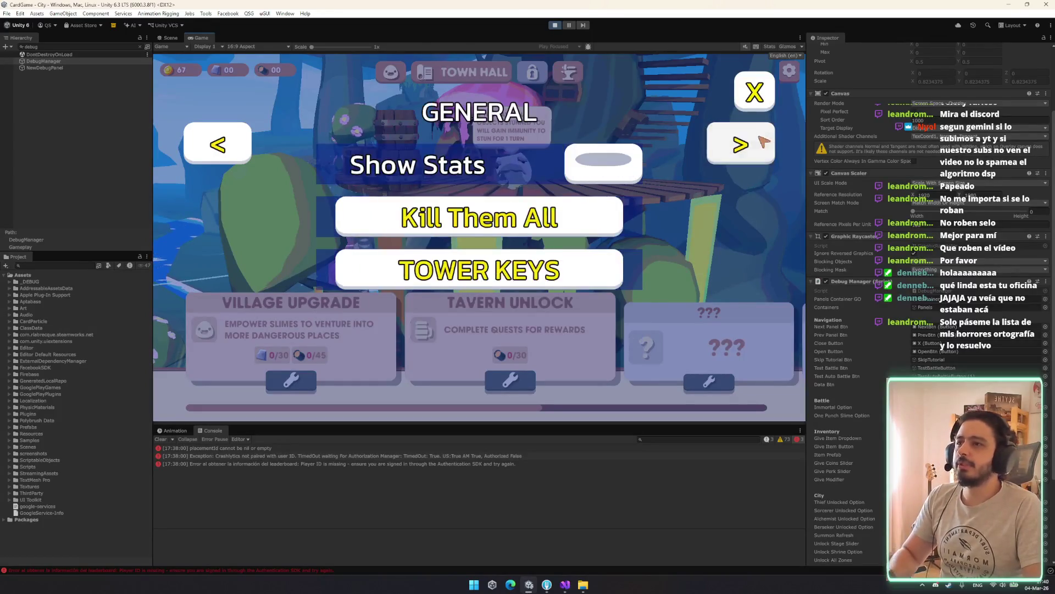
{"action": "left_click", "coordinate": [748, 144]}
{"action": "left_click", "coordinate": [747, 144]}
Give Stone and Wood repeatedly in batches of 23 until 276 stone and 207 wood.
{"action": "left_click", "coordinate": [495, 165]}
{"action": "type", "text": "23"}
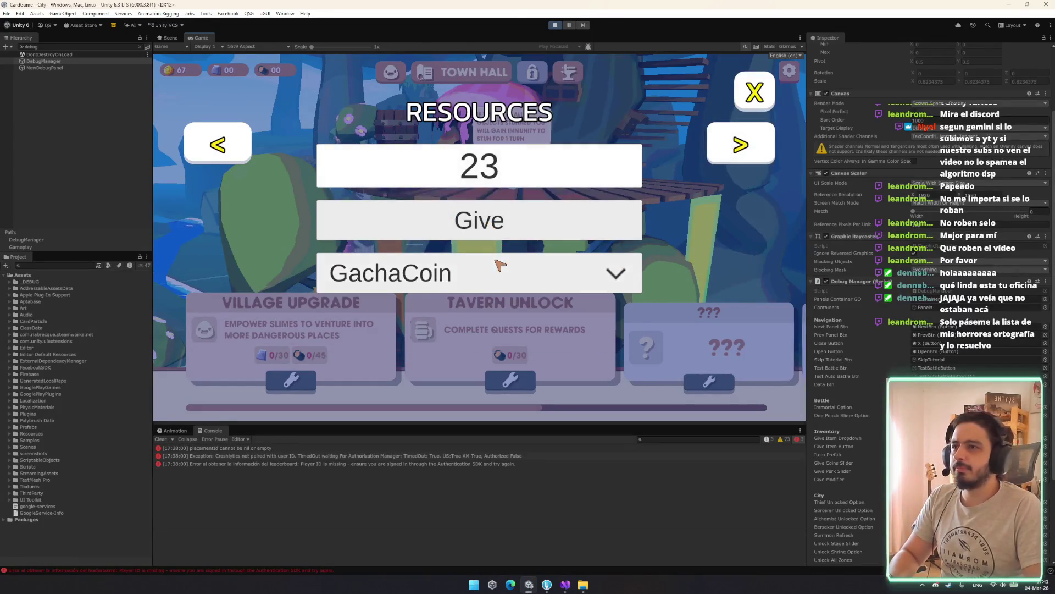
{"action": "left_click", "coordinate": [487, 266]}
{"action": "left_click", "coordinate": [421, 327]}
{"action": "left_click", "coordinate": [472, 221]}
{"action": "left_click", "coordinate": [472, 221]}
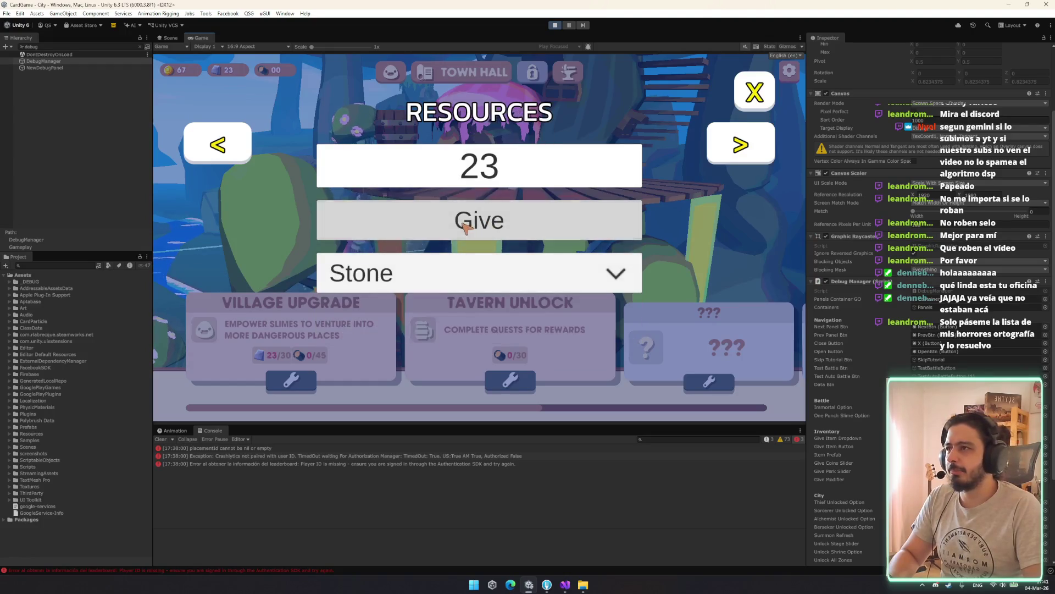
{"action": "left_click", "coordinate": [473, 221]}
{"action": "left_click", "coordinate": [473, 221]}
{"action": "left_click", "coordinate": [459, 274]}
{"action": "scroll", "coordinate": [429, 313], "scroll_direction": "down", "scroll_amount": 1}
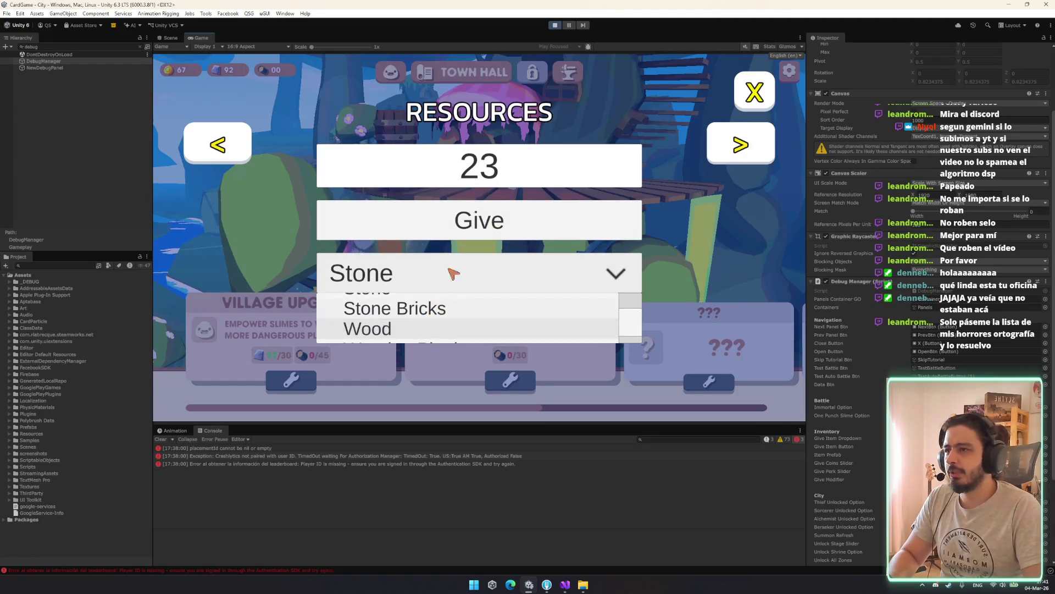
{"action": "left_click", "coordinate": [423, 330]}
{"action": "left_click", "coordinate": [477, 221]}
{"action": "left_click", "coordinate": [477, 220]}
{"action": "double_click", "coordinate": [477, 221]}
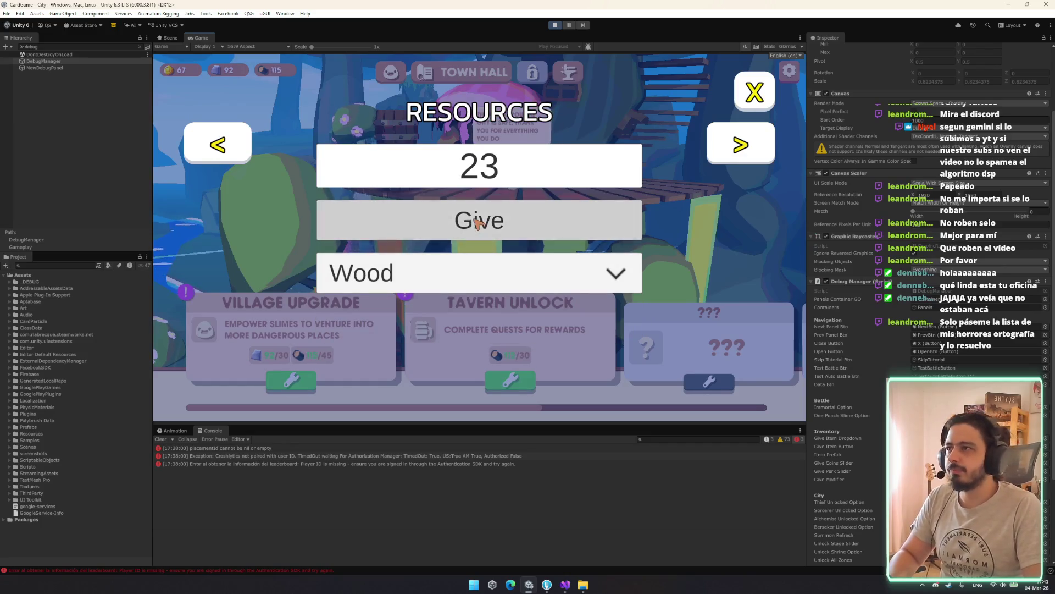
{"action": "triple_click", "coordinate": [477, 221]}
{"action": "double_click", "coordinate": [477, 221]}
{"action": "left_click", "coordinate": [456, 273]}
{"action": "left_click", "coordinate": [434, 323]}
{"action": "triple_click", "coordinate": [459, 221]}
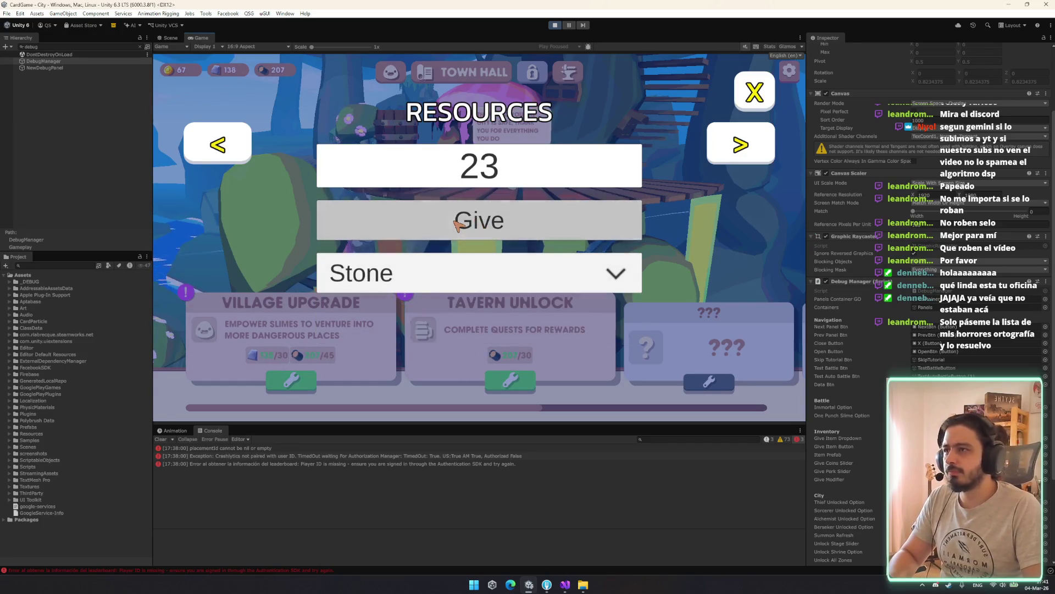
{"action": "double_click", "coordinate": [460, 221]}
{"action": "triple_click", "coordinate": [459, 221]}
Page back to the INVENTORY debug page and add coins, raising the total to 17067.
{"action": "left_click", "coordinate": [530, 279]}
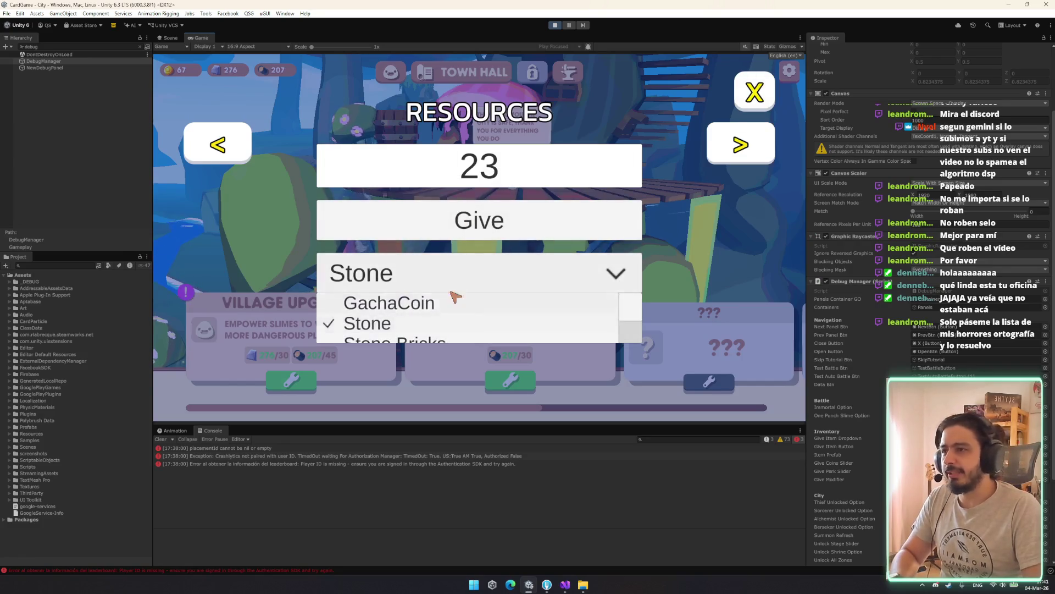
{"action": "scroll", "coordinate": [456, 308], "scroll_direction": "down", "scroll_amount": 2}
{"action": "left_click", "coordinate": [199, 139]}
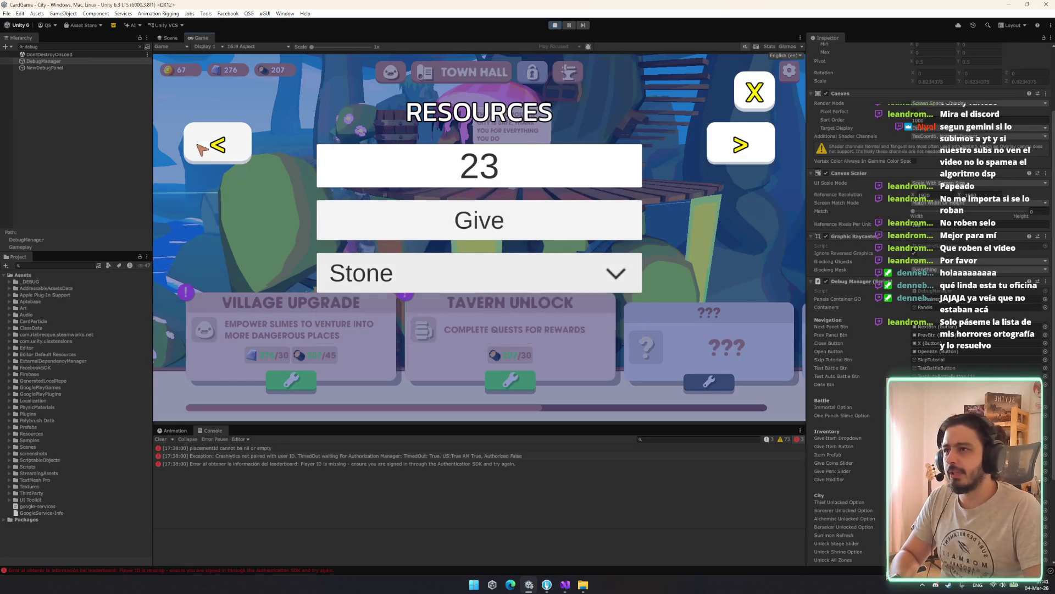
{"action": "left_click", "coordinate": [199, 138]}
{"action": "left_click", "coordinate": [199, 138]}
{"action": "left_click", "coordinate": [199, 139]}
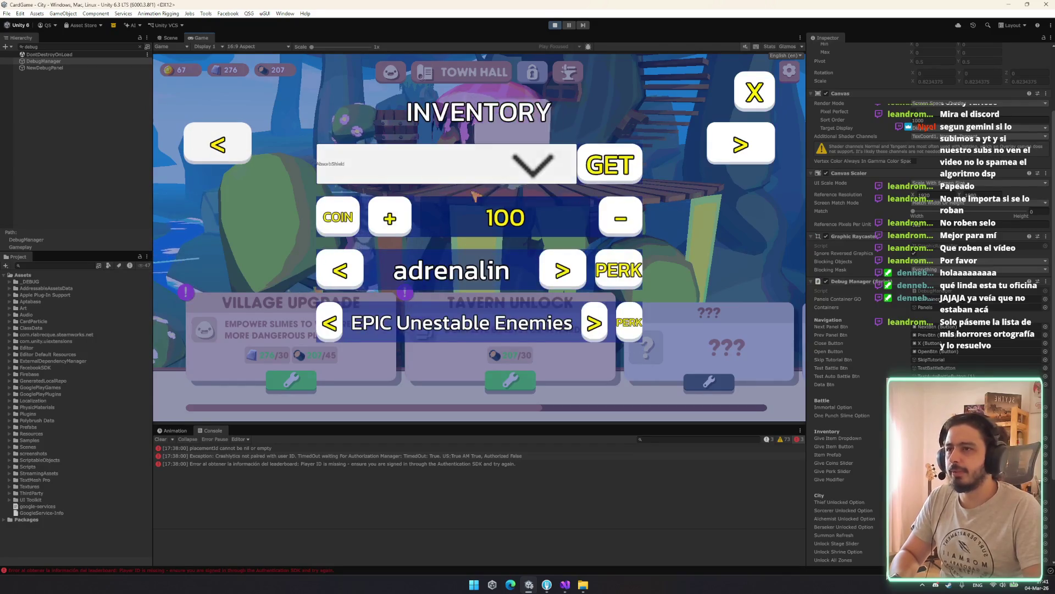
{"action": "left_click", "coordinate": [389, 216]}
{"action": "left_click", "coordinate": [389, 216]}
{"action": "left_click", "coordinate": [390, 216]}
{"action": "left_click", "coordinate": [389, 216]}
{"action": "left_click", "coordinate": [389, 216]}
{"action": "left_click", "coordinate": [389, 216]}
{"action": "left_click", "coordinate": [389, 216]}
{"action": "left_click", "coordinate": [389, 216]}
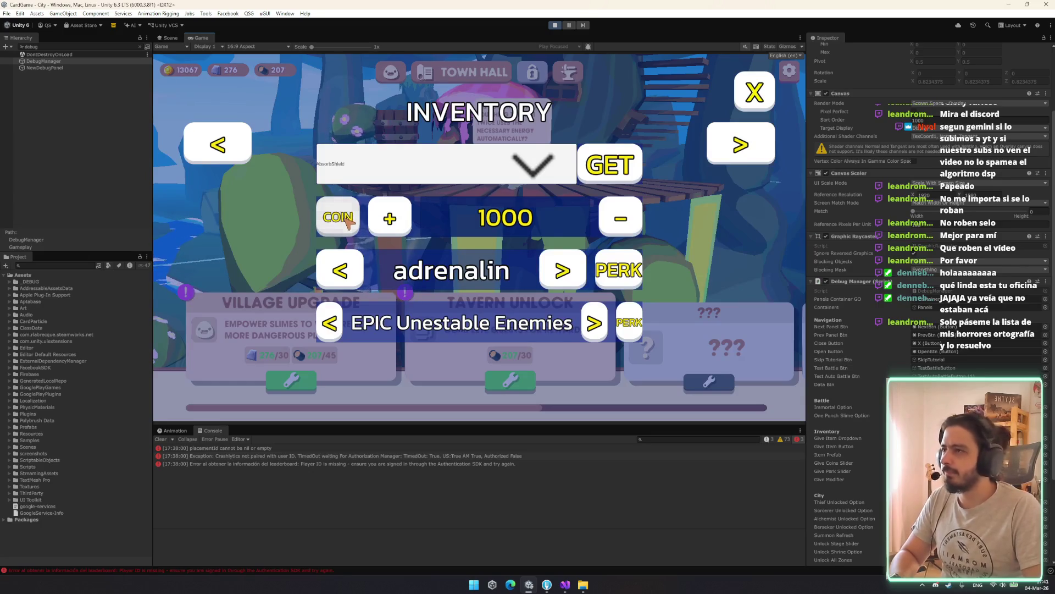
Close the debug overlay, disable DebugManager, and buy the Village Upgrade.
{"action": "left_click", "coordinate": [754, 90]}
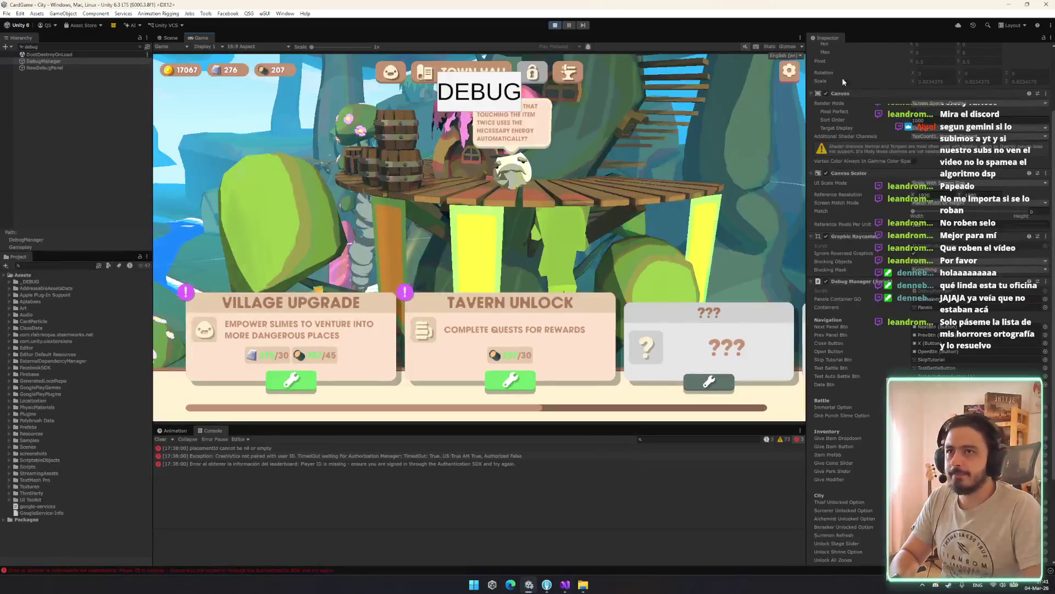
{"action": "scroll", "coordinate": [836, 76], "scroll_direction": "up", "scroll_amount": 3}
{"action": "left_click", "coordinate": [829, 50]}
{"action": "left_click", "coordinate": [291, 381]}
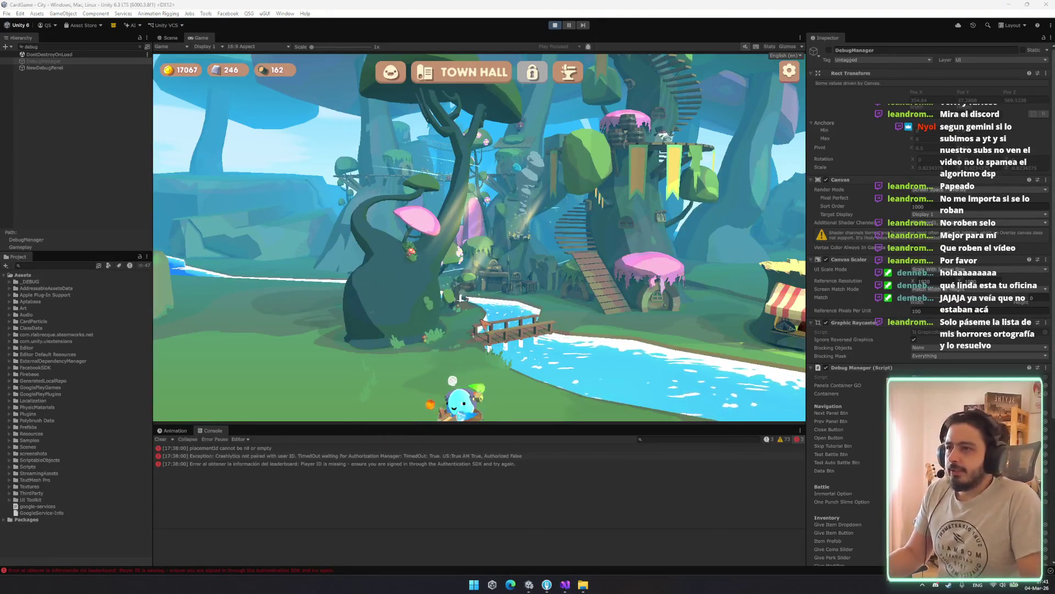
Buy the Tavern Unlock upgrade from the Town Hall upgrades list.
{"action": "left_click", "coordinate": [464, 401]}
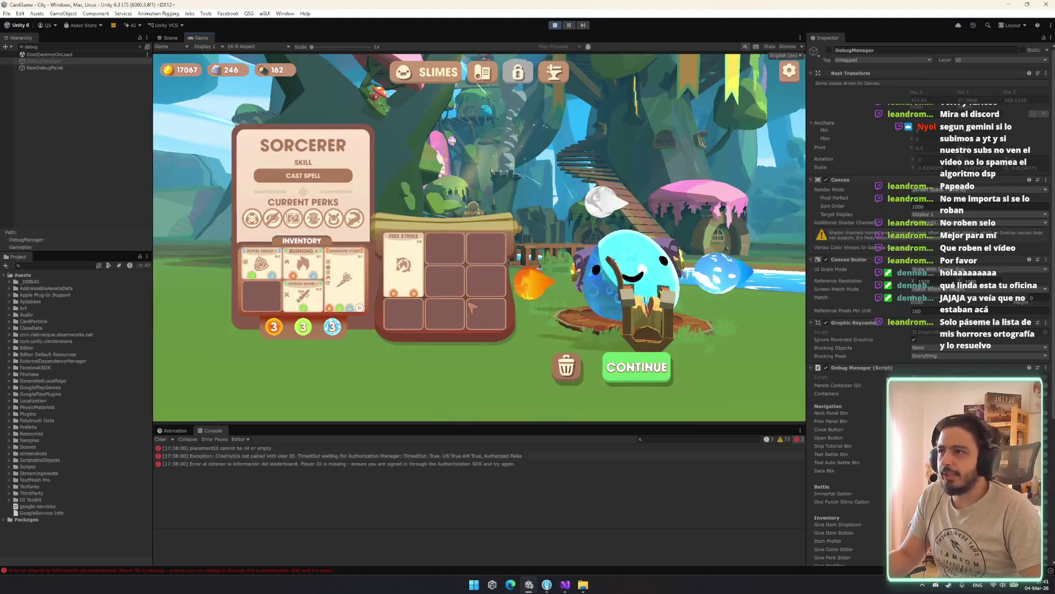
{"action": "left_click", "coordinate": [483, 73]}
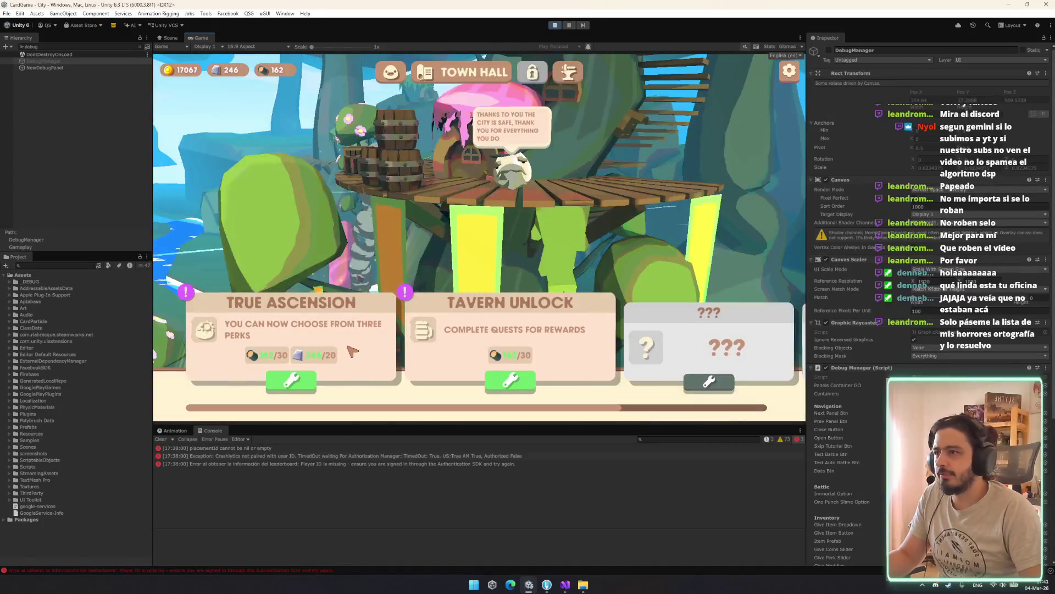
{"action": "left_click", "coordinate": [510, 380]}
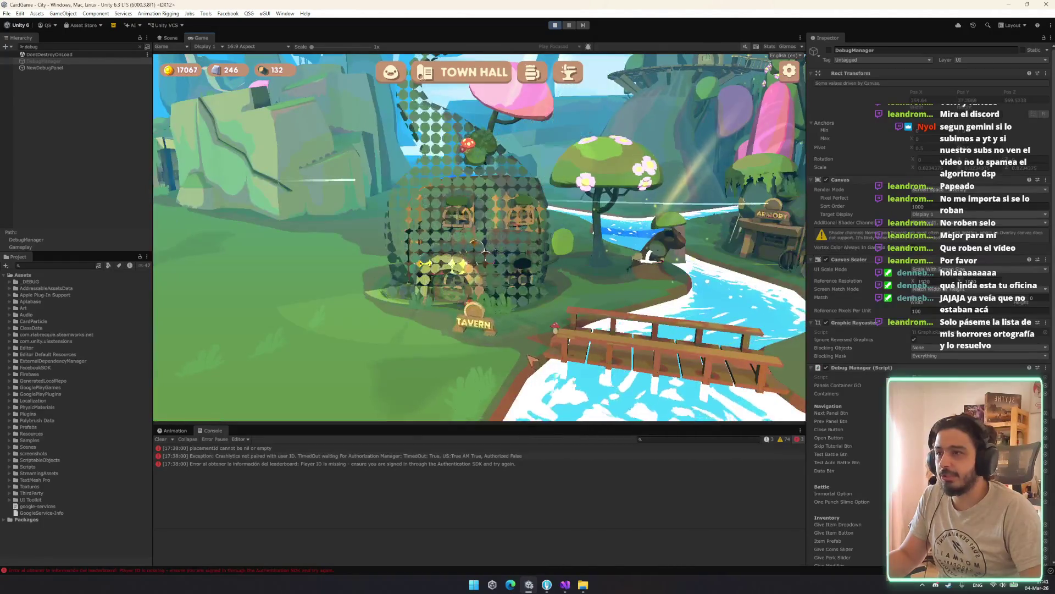
Open the Tavern's quest board and browse challenges like Kill 10 Slimes and Collect 50 Rocks.
{"action": "left_click", "coordinate": [532, 261]}
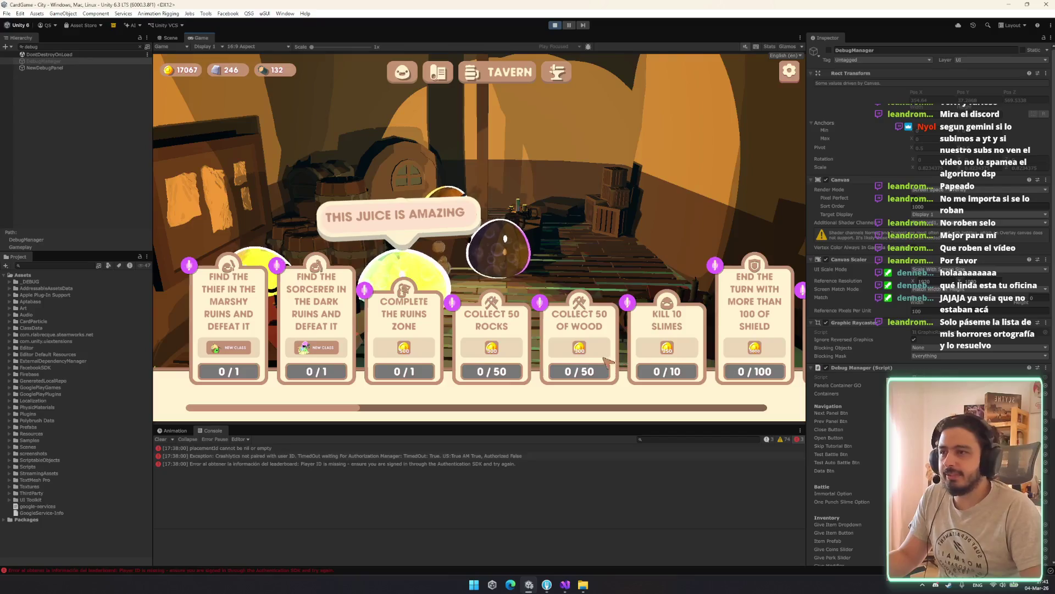
{"action": "mouse_move", "coordinate": [607, 362]}
{"action": "left_mouse_down"}
{"action": "mouse_move", "coordinate": [126, 330]}
{"action": "mouse_move", "coordinate": [44, 247]}
{"action": "left_mouse_up"}
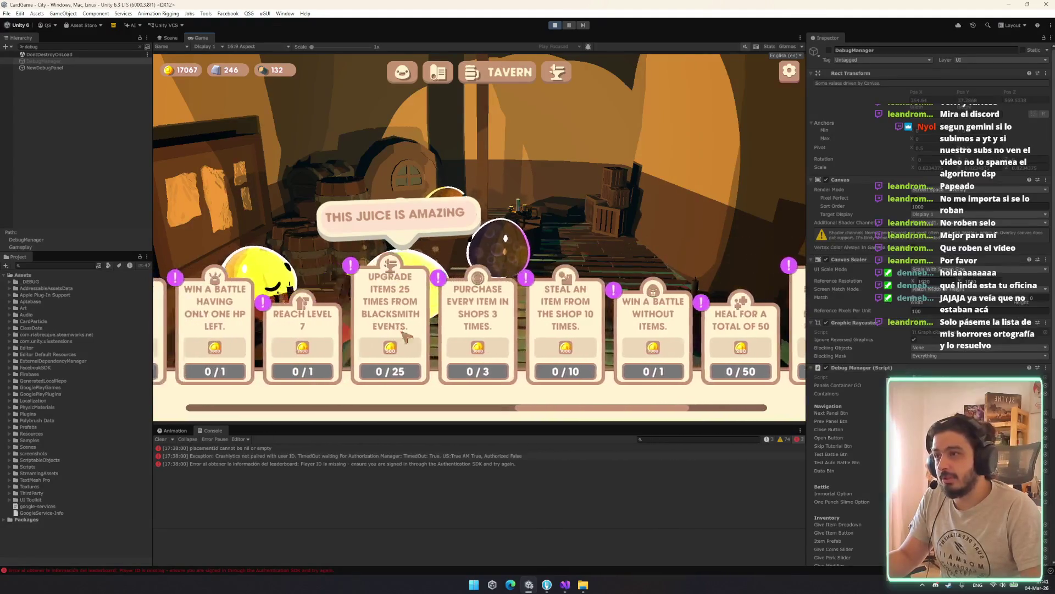
{"action": "scroll", "coordinate": [341, 345], "scroll_direction": "up", "scroll_amount": 1}
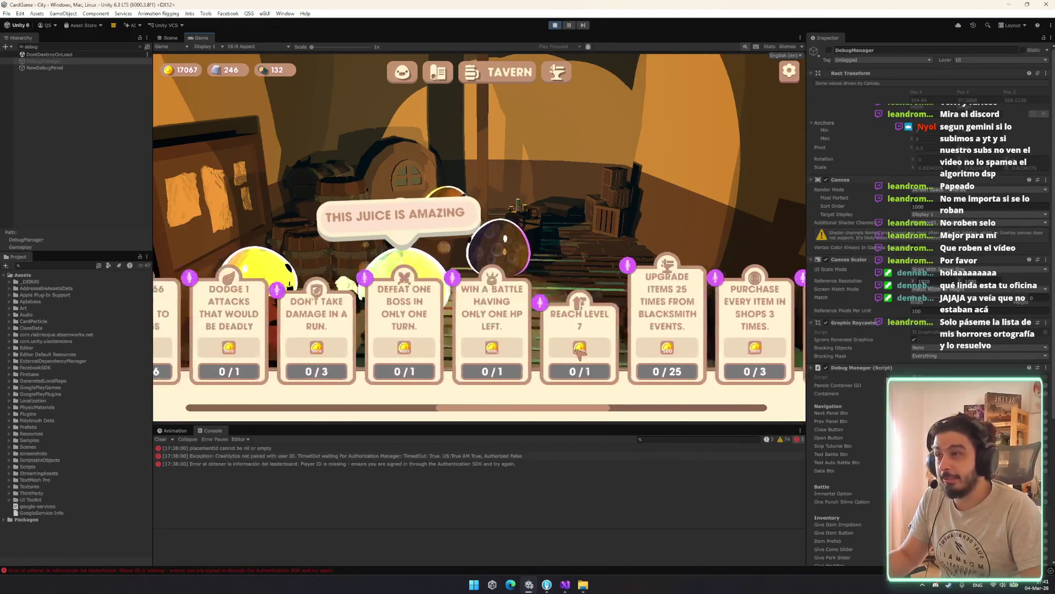
{"action": "left_click_drag", "start_coordinate": [496, 338], "coordinate": [572, 343]}
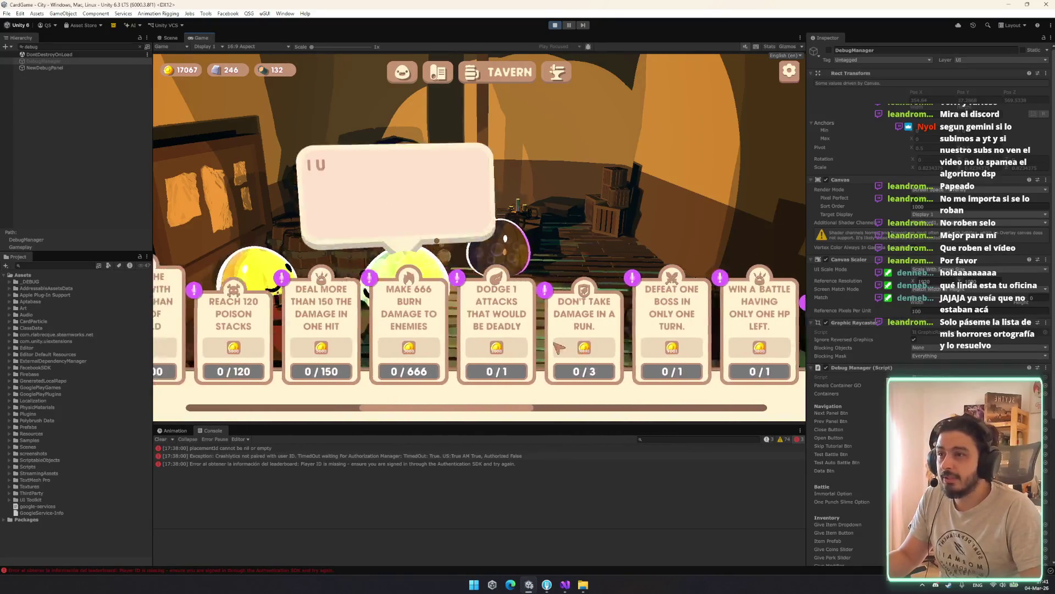
{"action": "left_click_drag", "start_coordinate": [368, 313], "coordinate": [404, 312]}
{"action": "left_click_drag", "start_coordinate": [499, 335], "coordinate": [524, 341]}
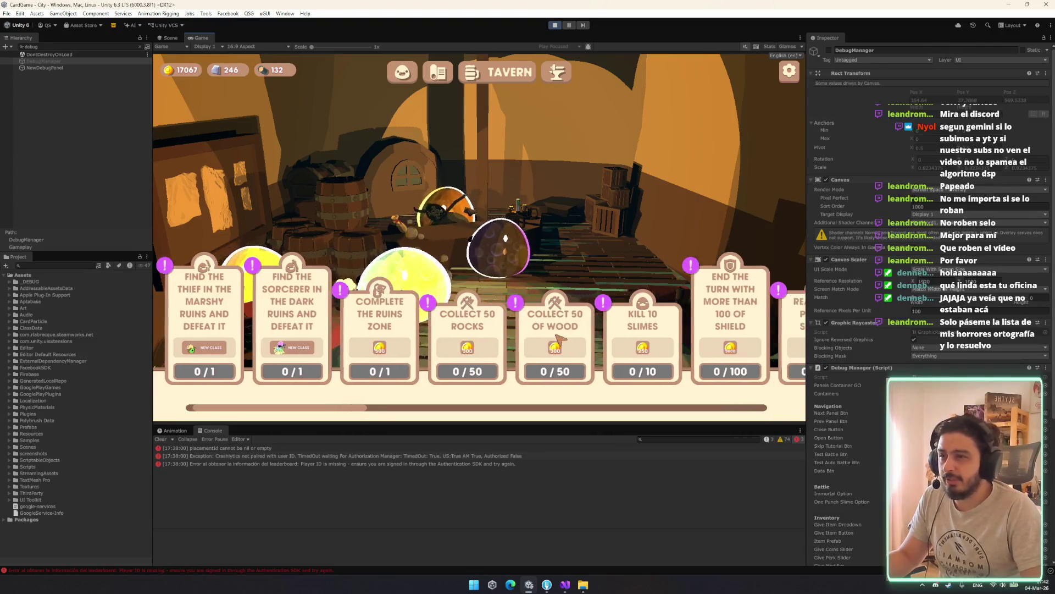
{"action": "left_click_drag", "start_coordinate": [561, 338], "coordinate": [545, 282]}
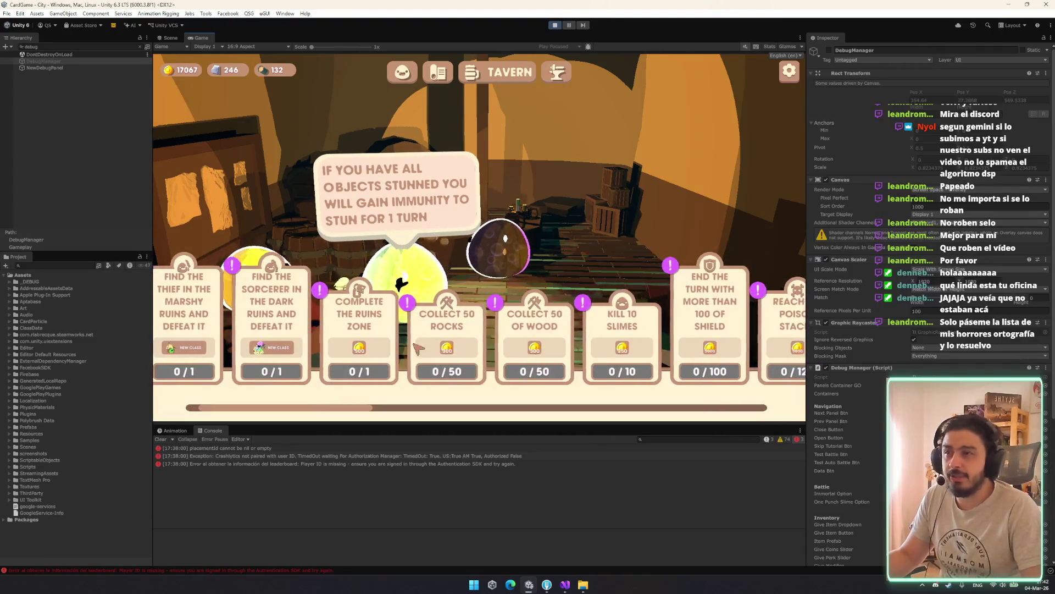
Buy True Ascension in the Town Hall, then start a Ruins run with the Sorcerer.
{"action": "left_click", "coordinate": [438, 72]}
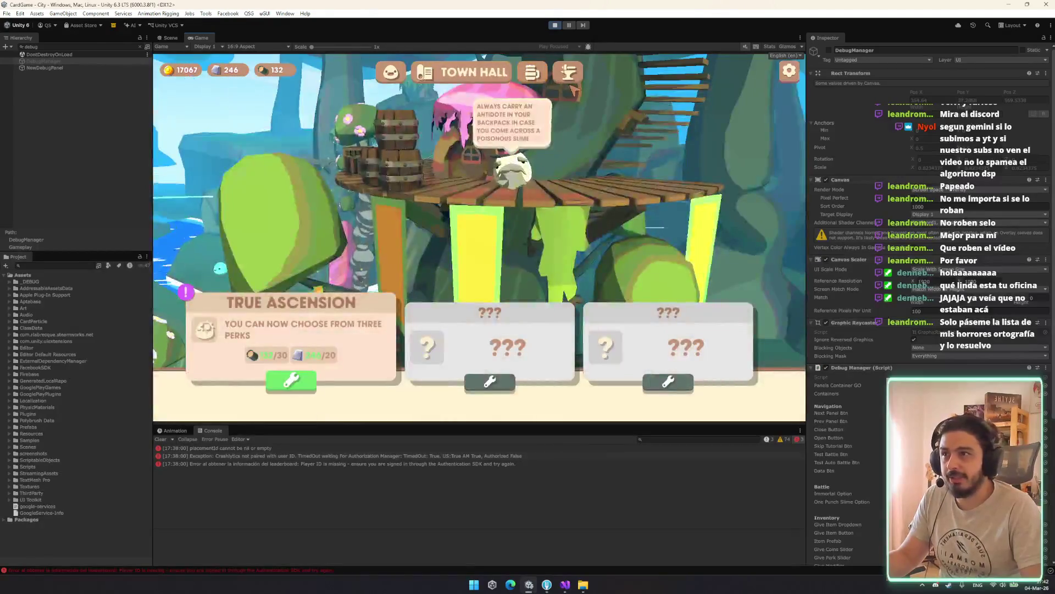
{"action": "left_click", "coordinate": [301, 384]}
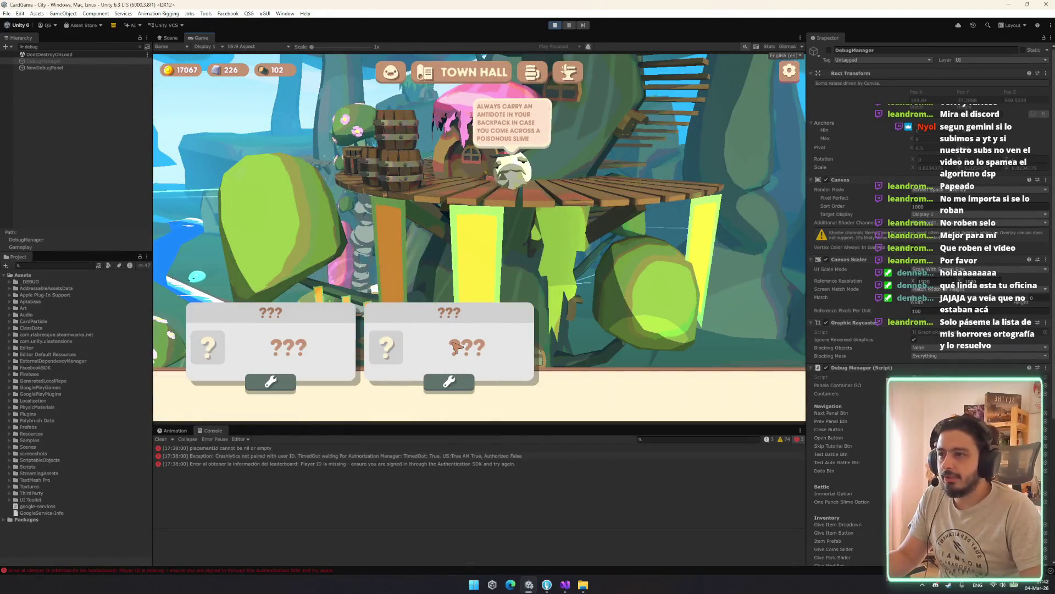
{"action": "left_click", "coordinate": [391, 72]}
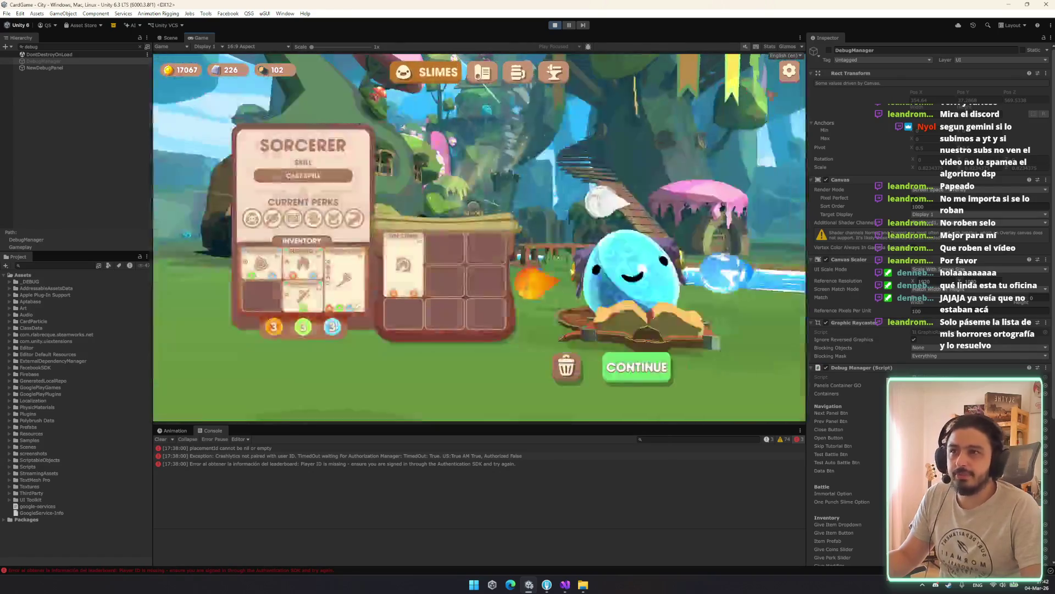
{"action": "left_click", "coordinate": [637, 367]}
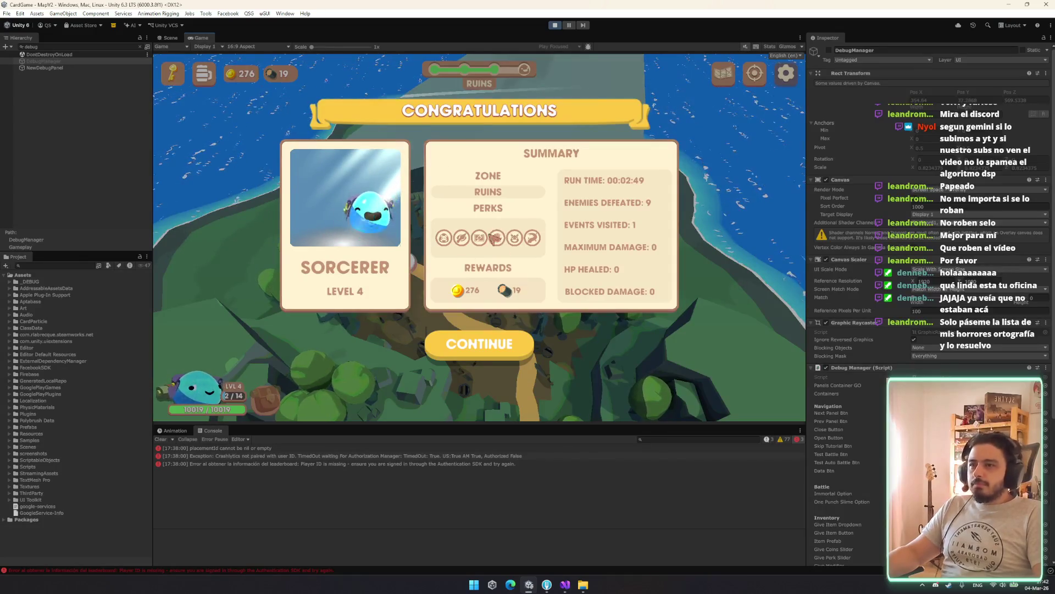
Return to town, give the Warrior the Bastion starting perk and start a new run.
{"action": "left_click", "coordinate": [495, 345]}
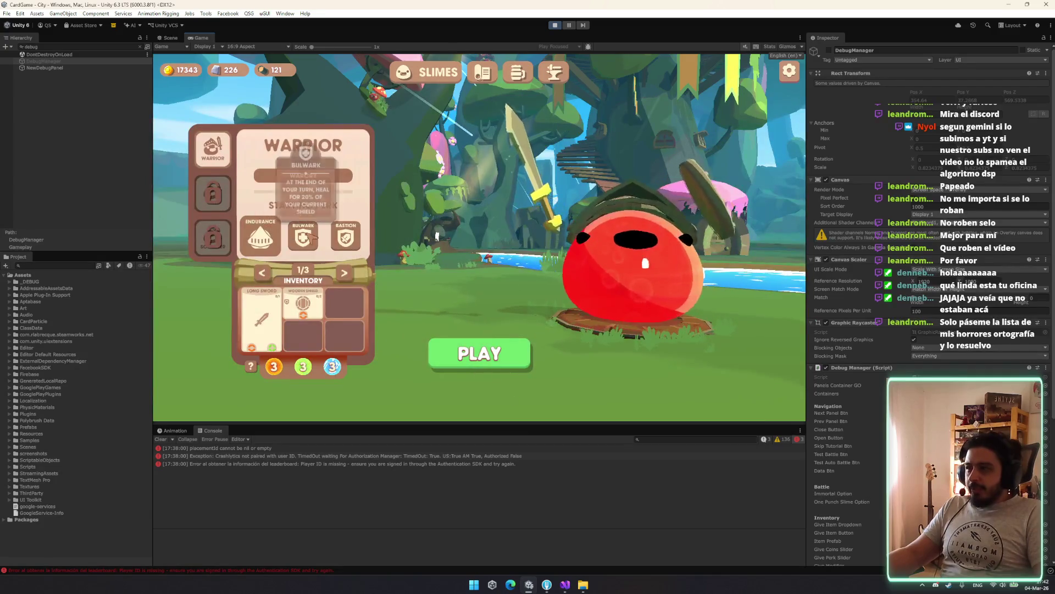
{"action": "left_click", "coordinate": [346, 237]}
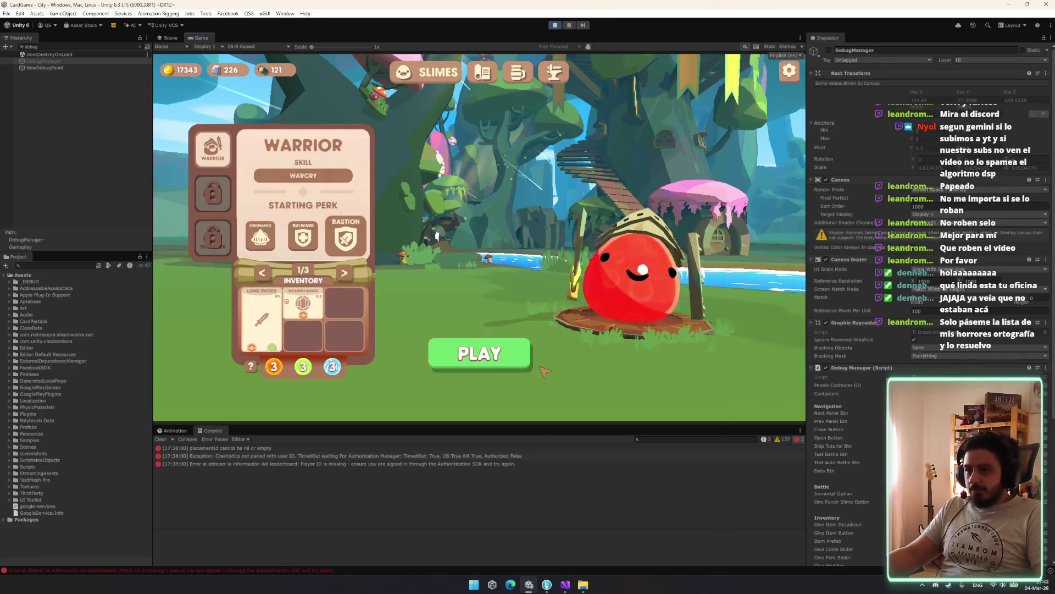
{"action": "left_click", "coordinate": [479, 352]}
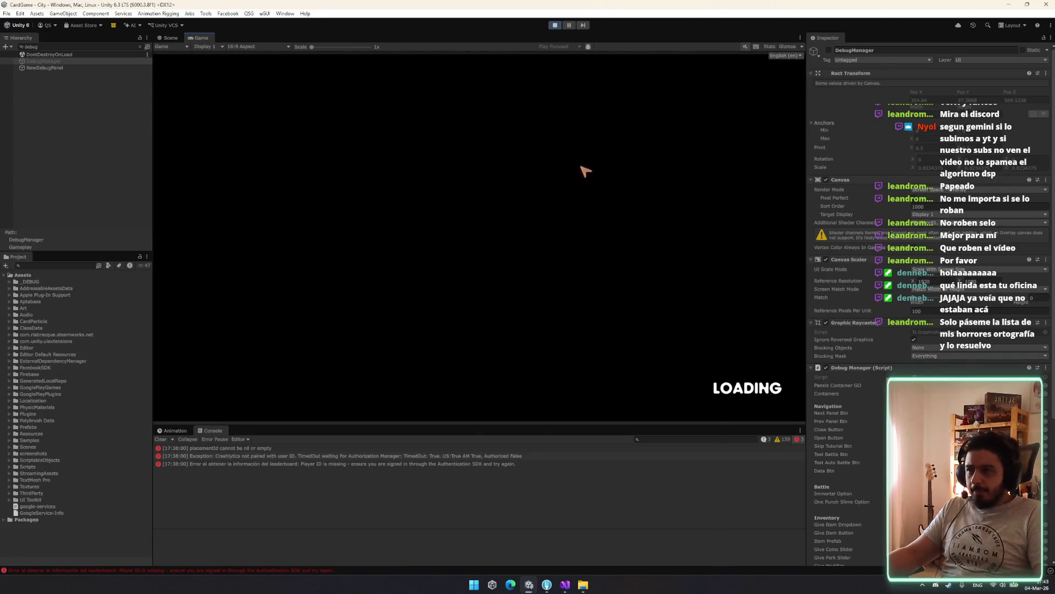
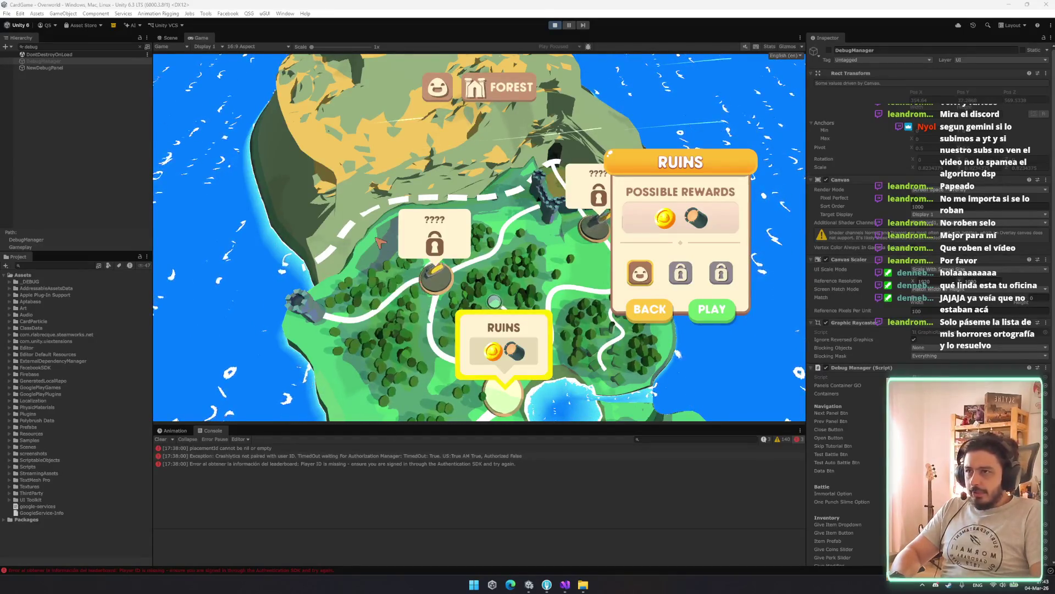
Screenshot the Ruins rewards popup, then return to the city and start the Marshy Ruins unlock mission.
{"action": "key", "text": "super+shift+s"}
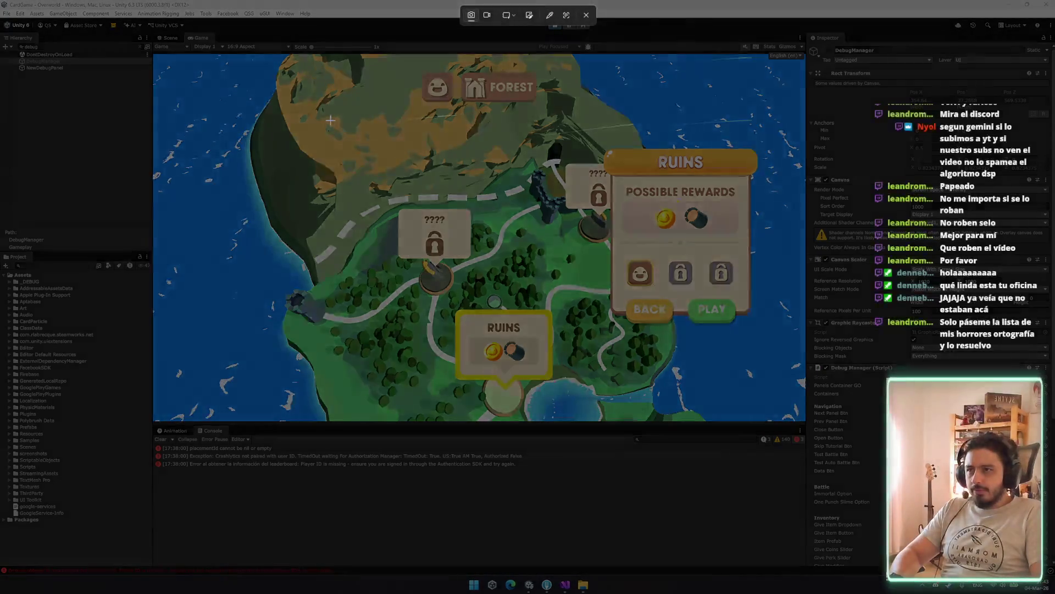
{"action": "mouse_move", "coordinate": [330, 120]}
{"action": "left_mouse_down"}
{"action": "mouse_move", "coordinate": [813, 440]}
{"action": "mouse_move", "coordinate": [780, 434]}
{"action": "left_mouse_up"}
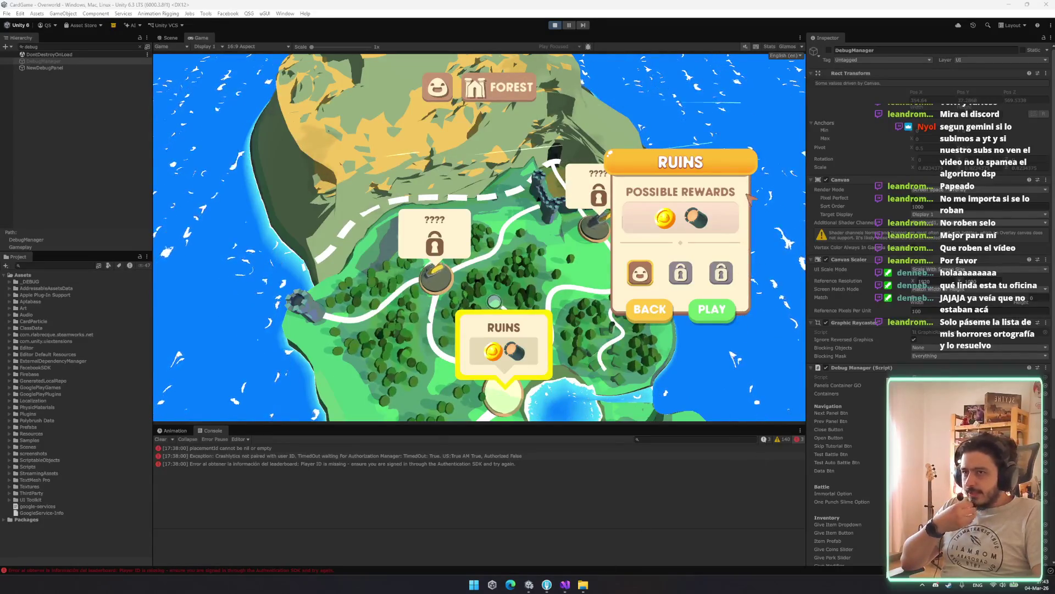
{"action": "left_click", "coordinate": [711, 309]}
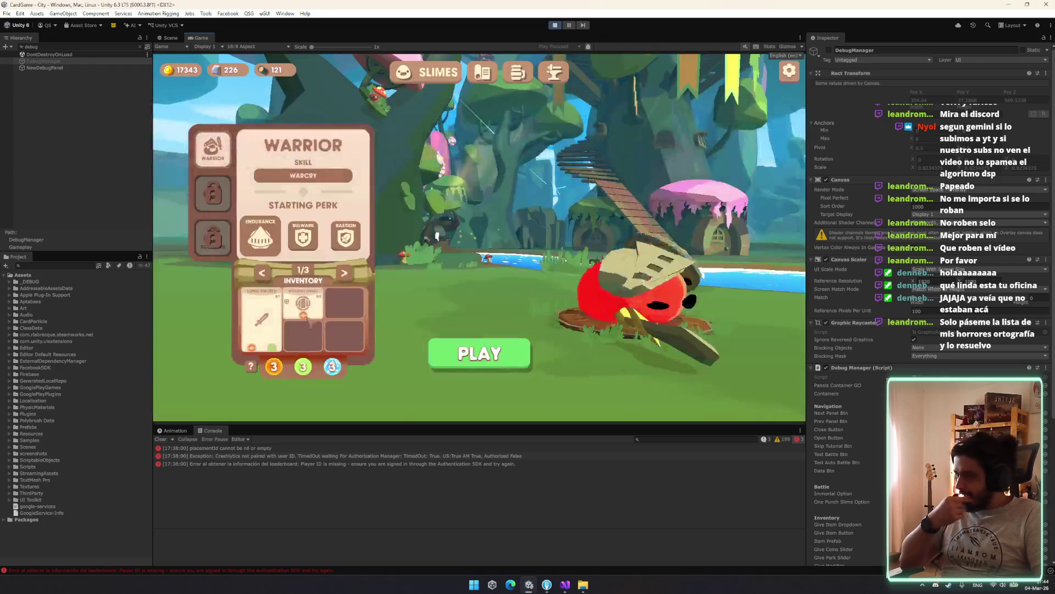
{"action": "left_click", "coordinate": [498, 79]}
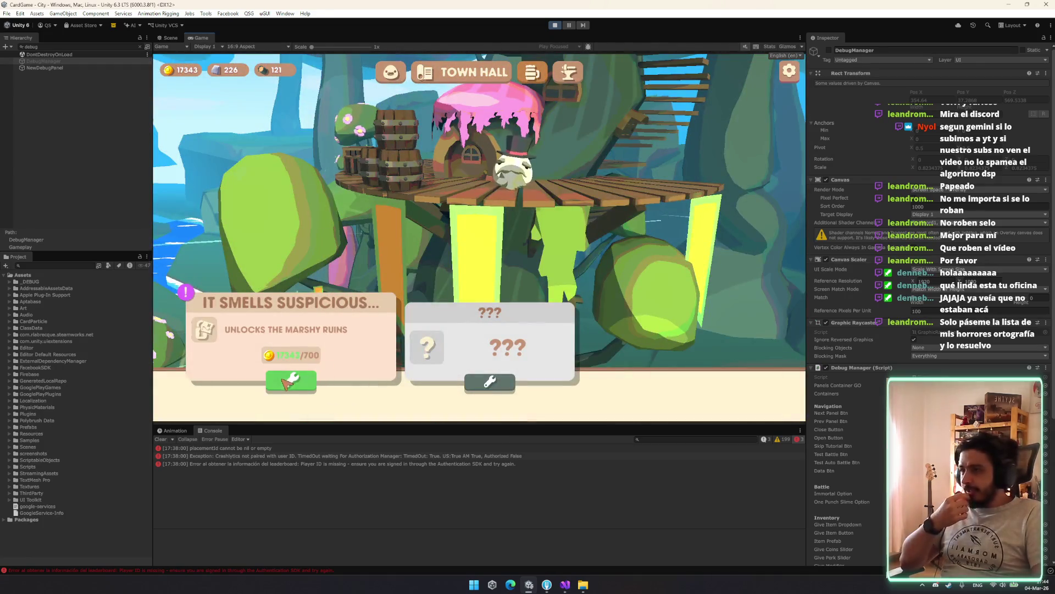
{"action": "left_click", "coordinate": [335, 367]}
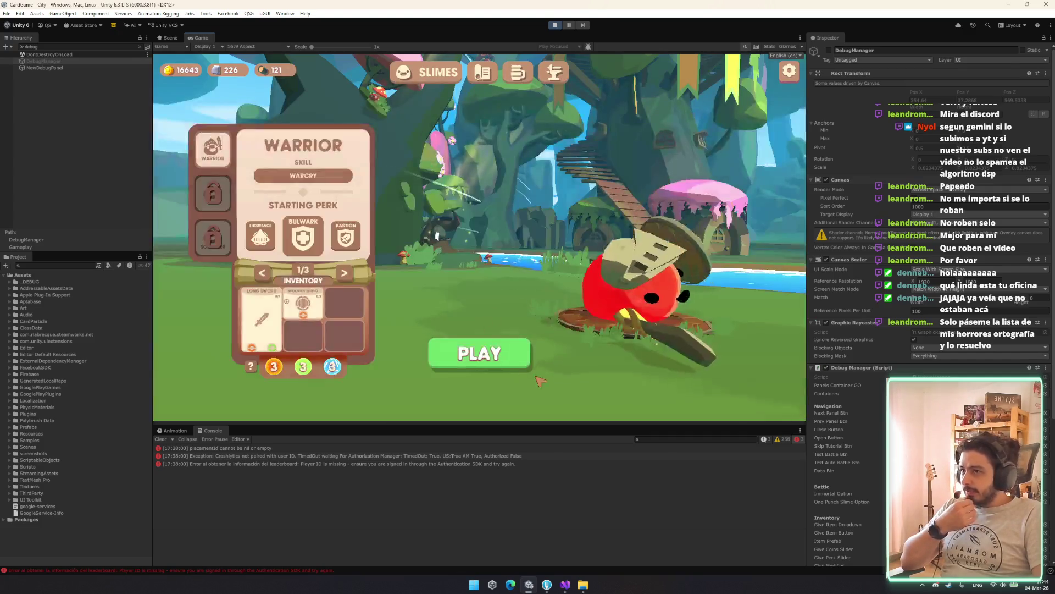
Start the Warrior run, review the Audio settings, and close the settings panel.
{"action": "left_click", "coordinate": [495, 356]}
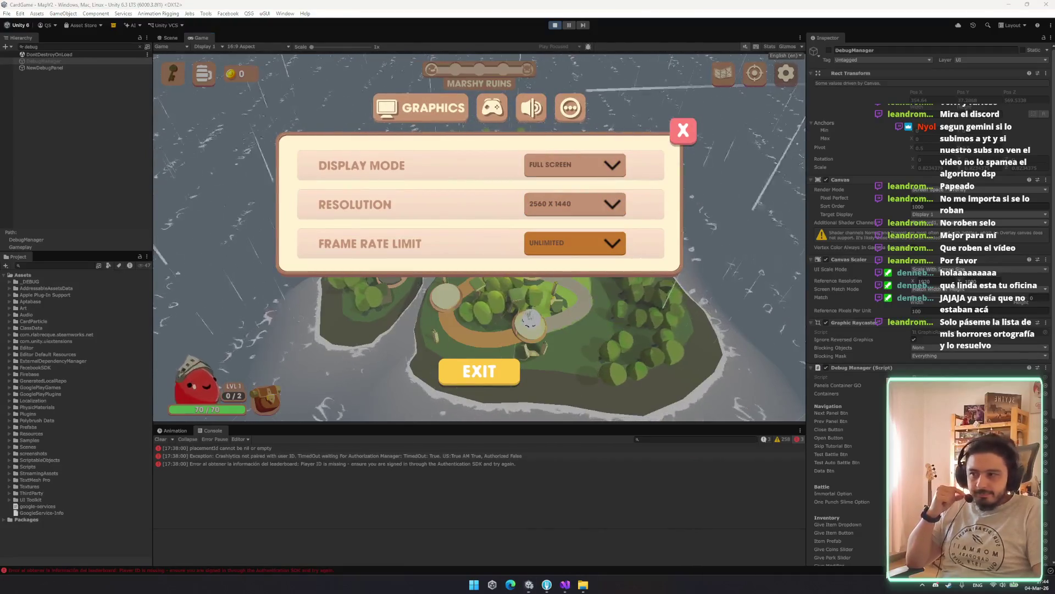
{"action": "left_click", "coordinate": [531, 109]}
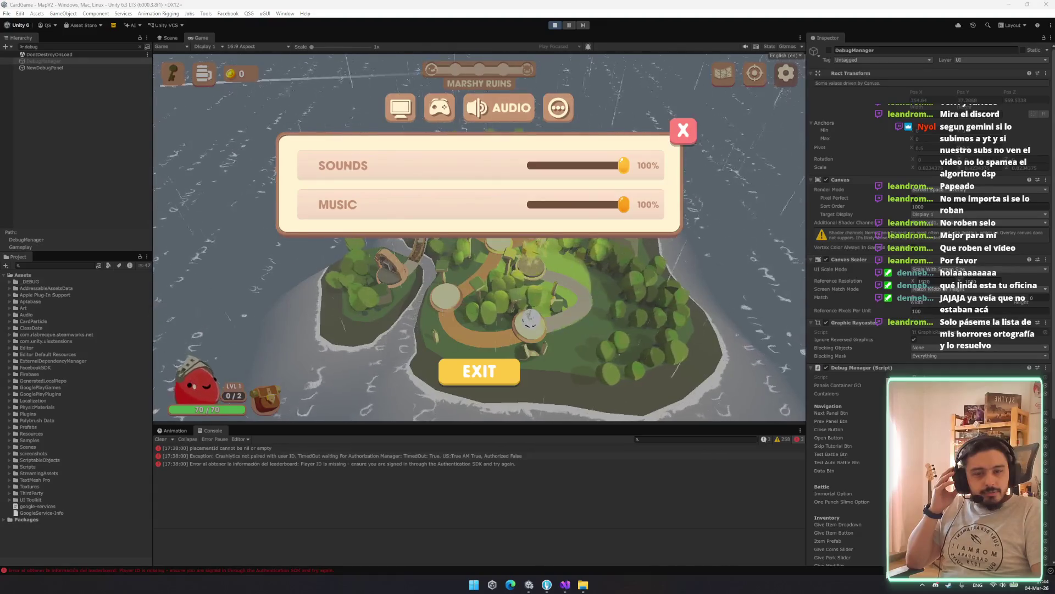
{"action": "left_click", "coordinate": [681, 130]}
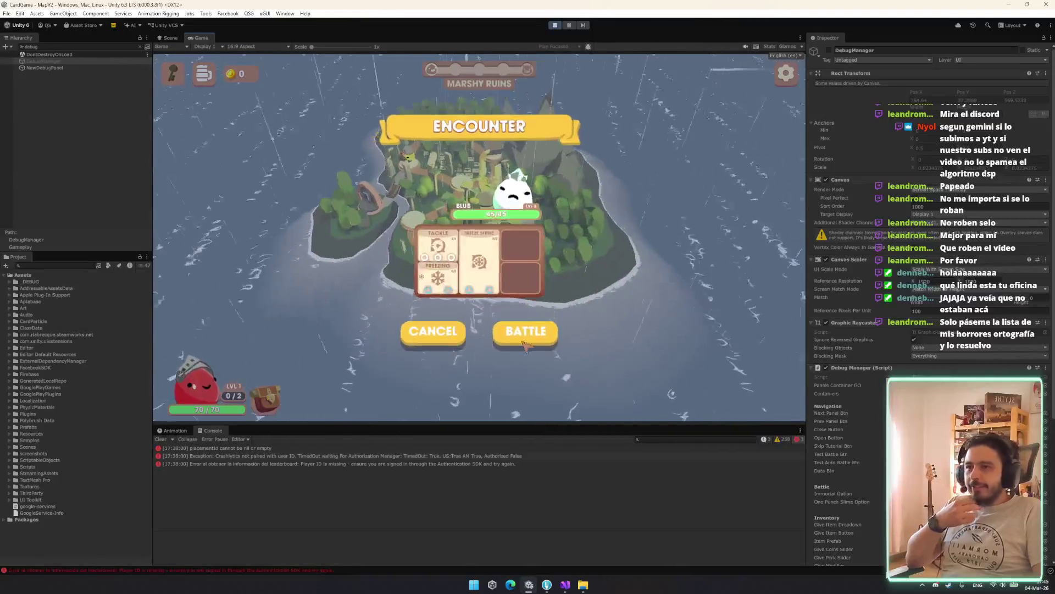
Battle the Blub with the Long Sword, slotting the orange and green orbs, until victory.
{"action": "left_click", "coordinate": [523, 340]}
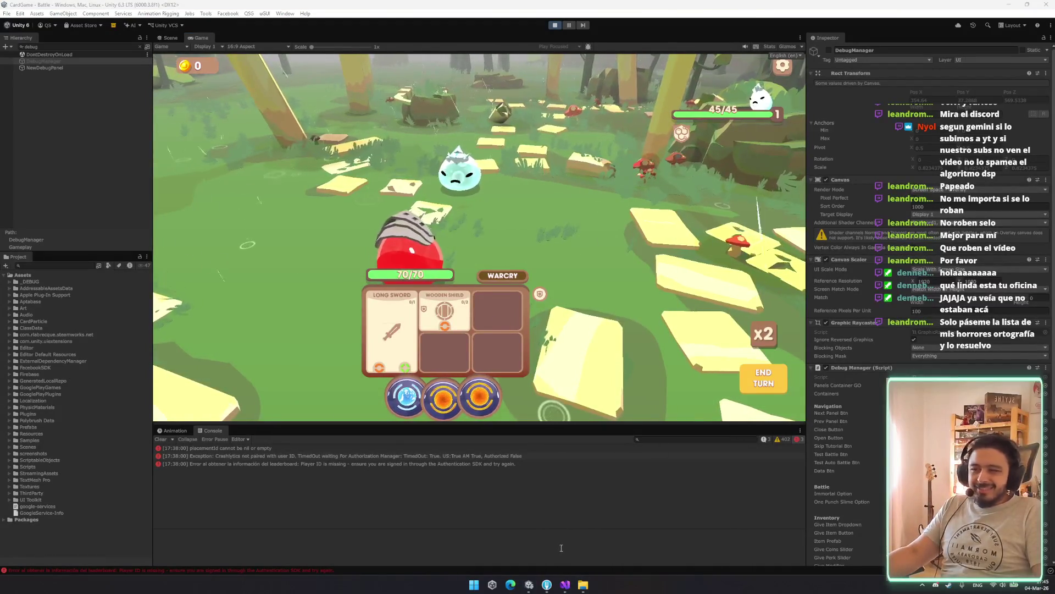
{"action": "left_click", "coordinate": [391, 330]}
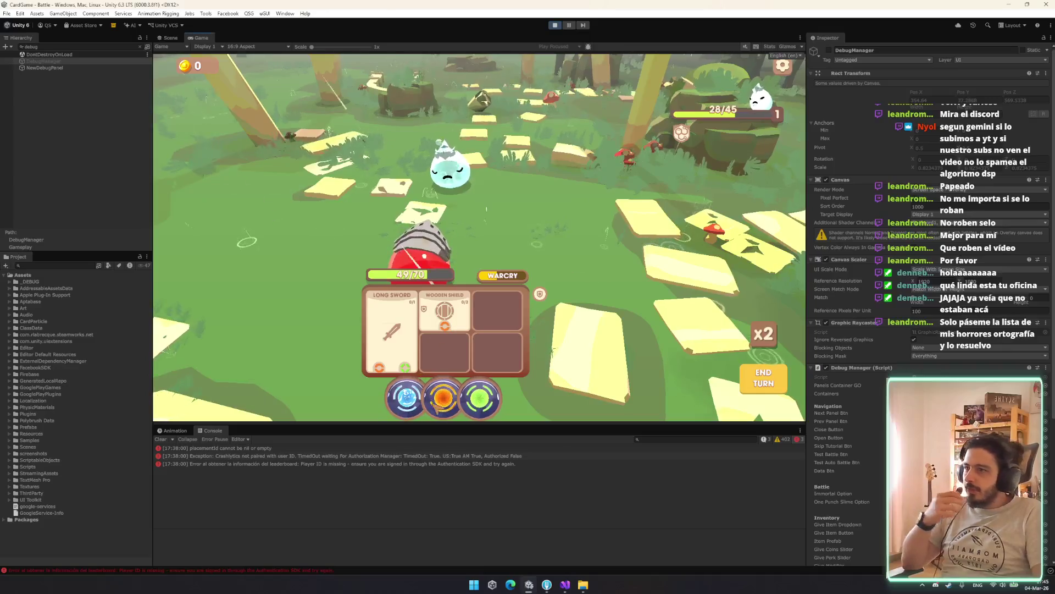
{"action": "left_click_drag", "start_coordinate": [443, 397], "coordinate": [392, 336]}
{"action": "mouse_move", "coordinate": [479, 398]}
{"action": "left_mouse_down"}
{"action": "mouse_move", "coordinate": [419, 354]}
{"action": "mouse_move", "coordinate": [446, 326]}
{"action": "left_mouse_up"}
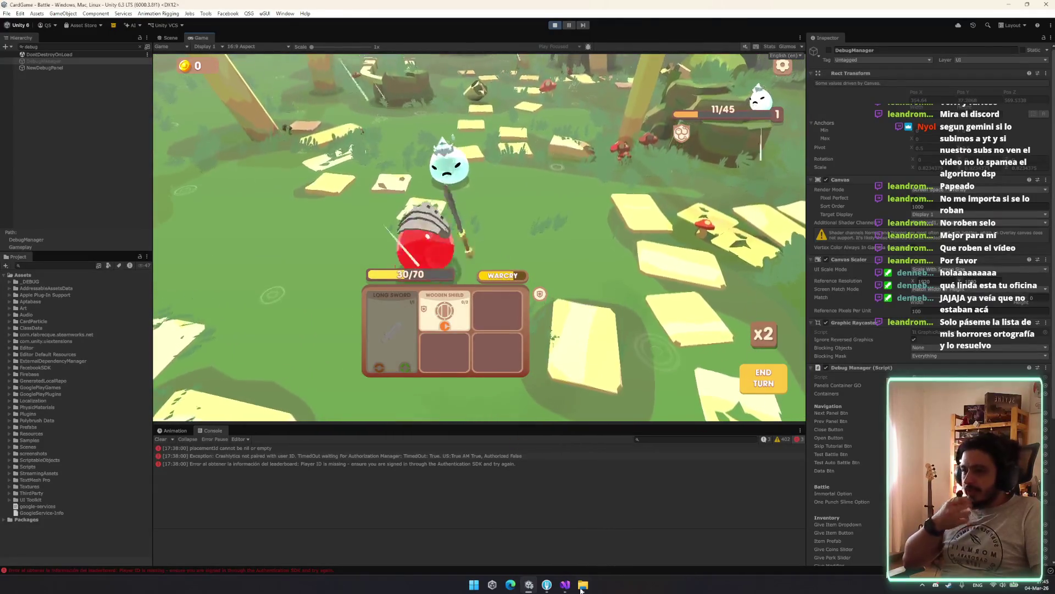
{"action": "left_click", "coordinate": [528, 586]}
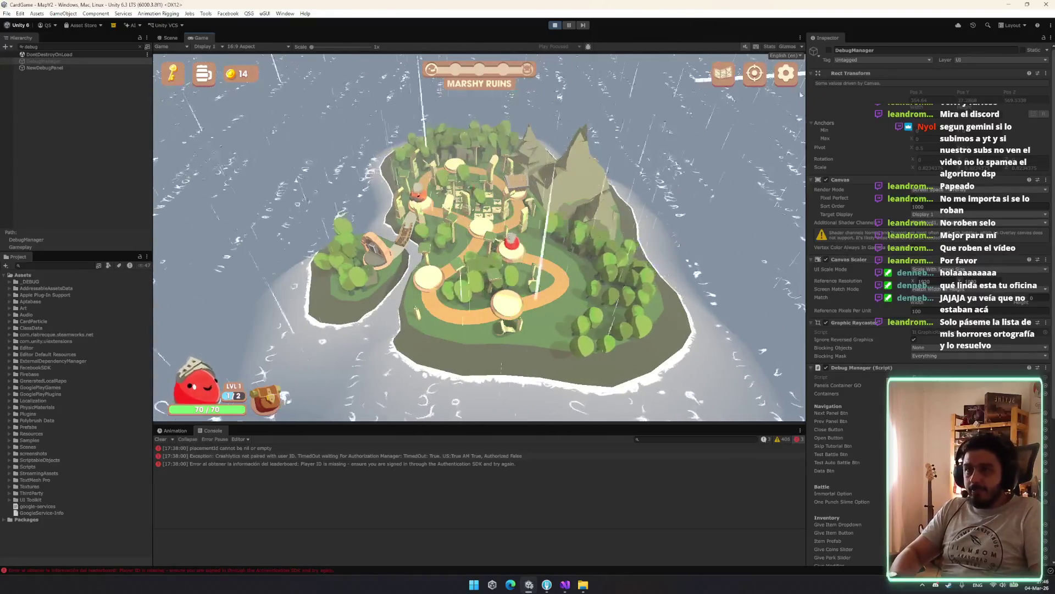
Activate the DebugManager and page the in-game DEBUG menu to its MAP options.
{"action": "left_click", "coordinate": [829, 50]}
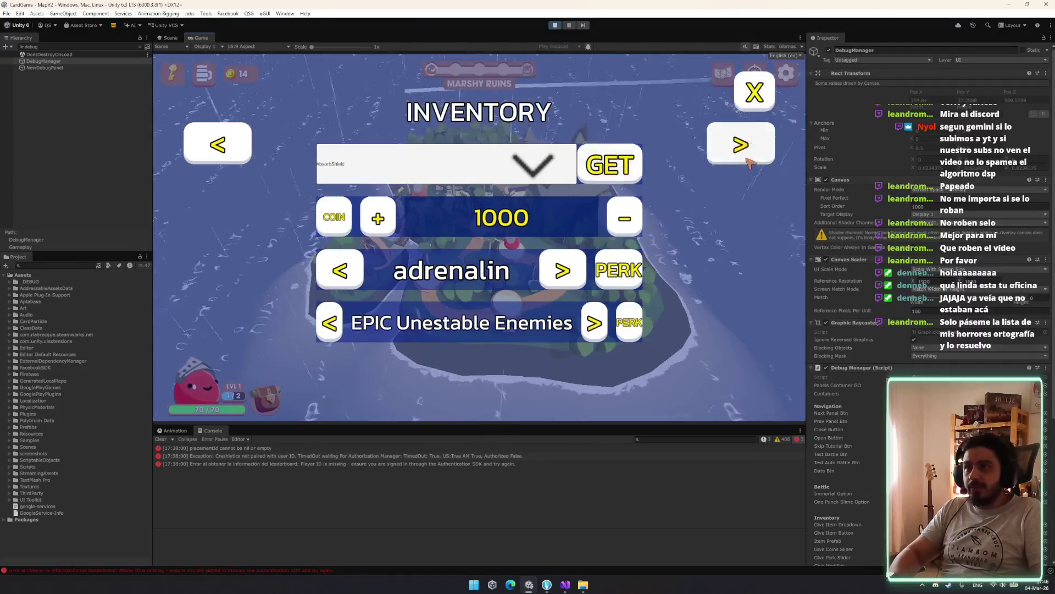
{"action": "left_click", "coordinate": [737, 140]}
{"action": "left_click", "coordinate": [730, 141]}
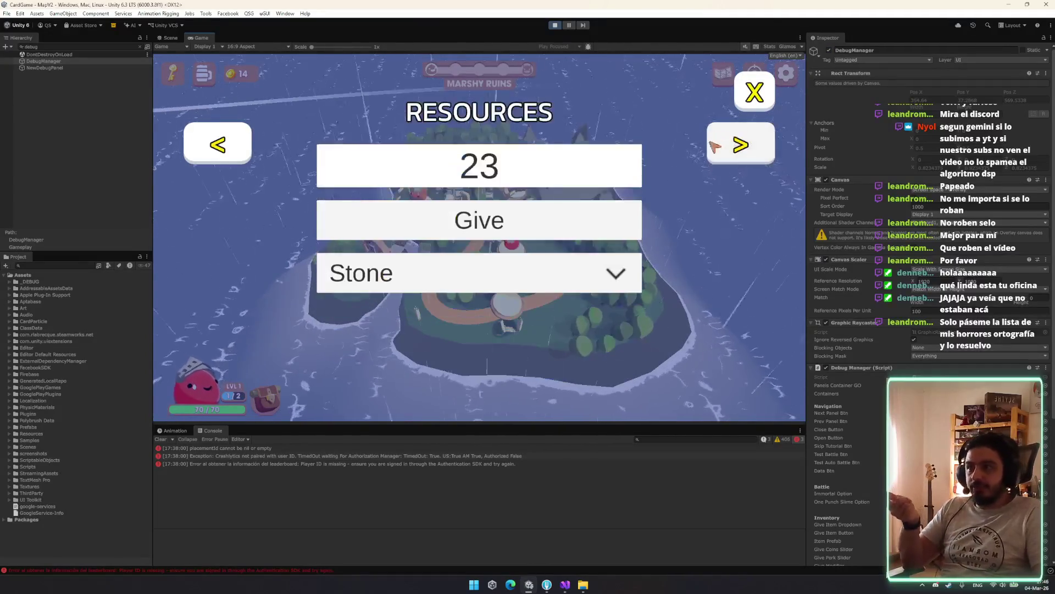
{"action": "left_click", "coordinate": [753, 149]}
{"action": "left_click", "coordinate": [752, 149]}
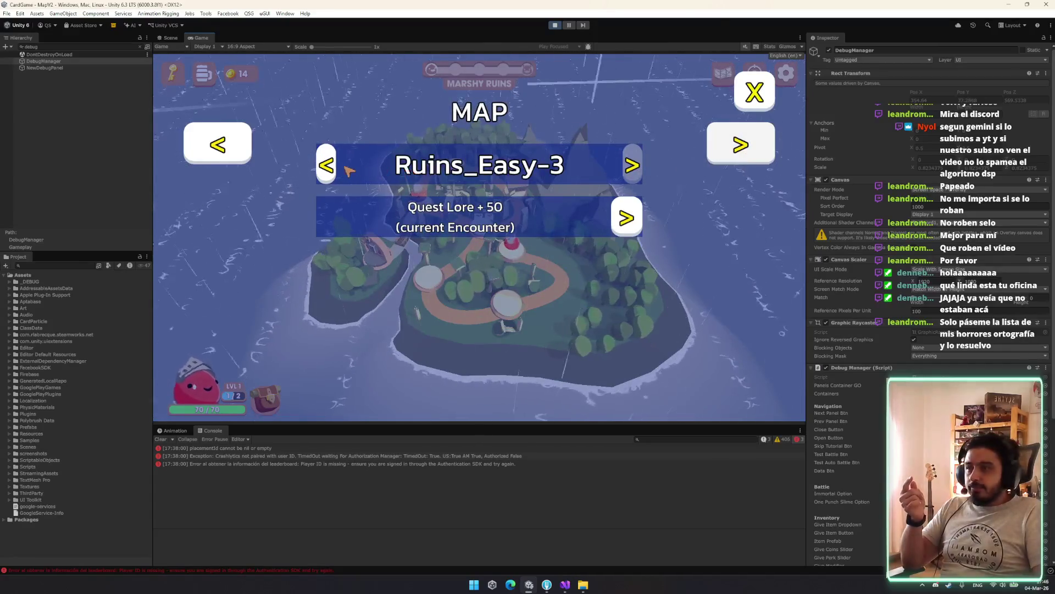
Close the debug menu, stack a second Wooden Shield, and take the energy level-up reward.
{"action": "left_click", "coordinate": [764, 94]}
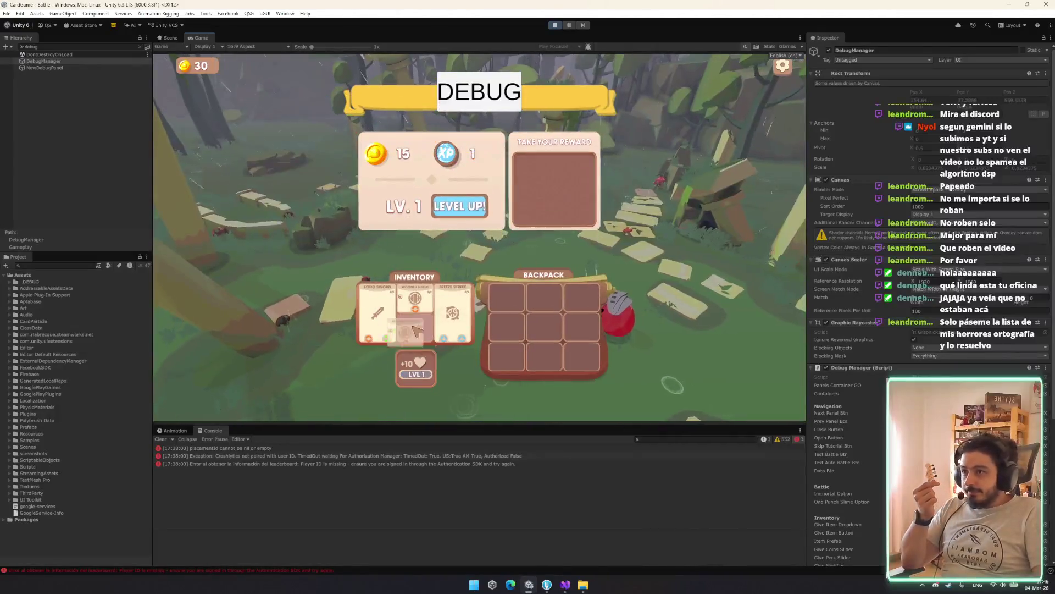
{"action": "left_click_drag", "start_coordinate": [416, 331], "coordinate": [415, 322]}
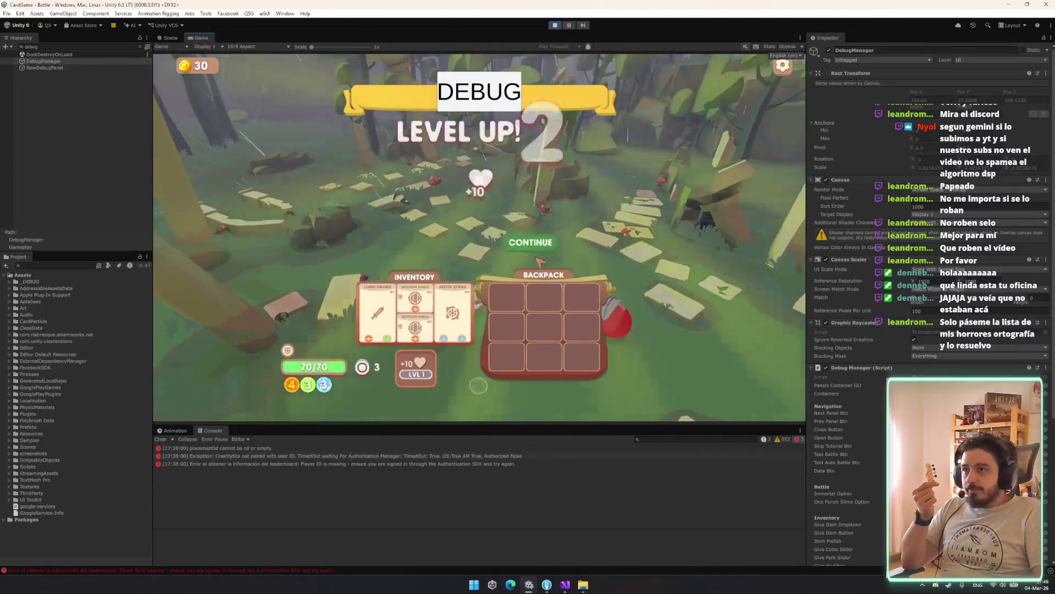
{"action": "left_click", "coordinate": [542, 250]}
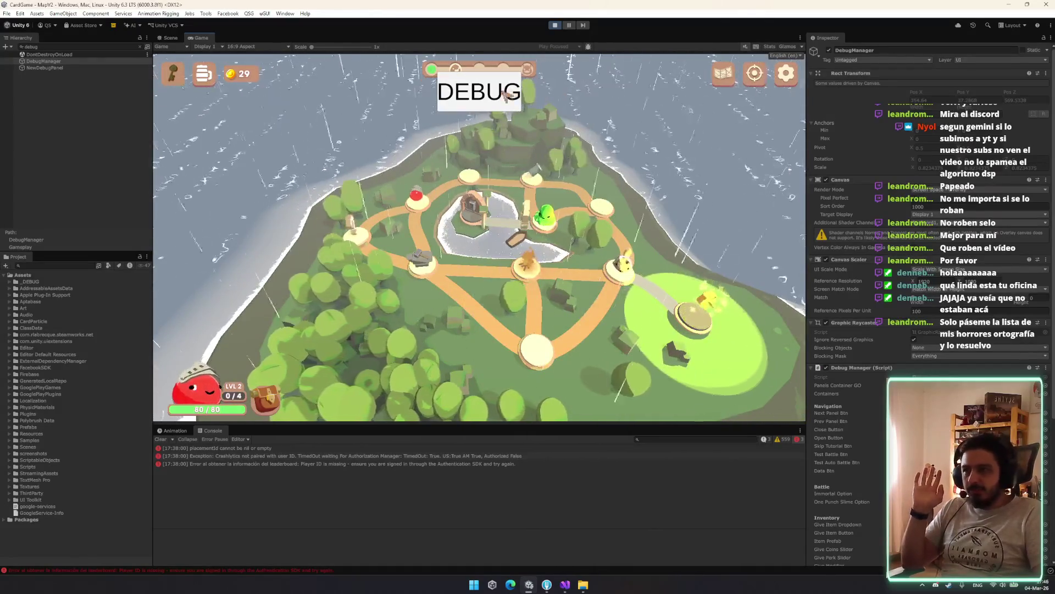
Open DEBUG > MAP and skip ahead to level Ruins_Medium-2.
{"action": "left_click", "coordinate": [479, 90]}
{"action": "left_click", "coordinate": [758, 92]}
{"action": "left_click", "coordinate": [479, 90]}
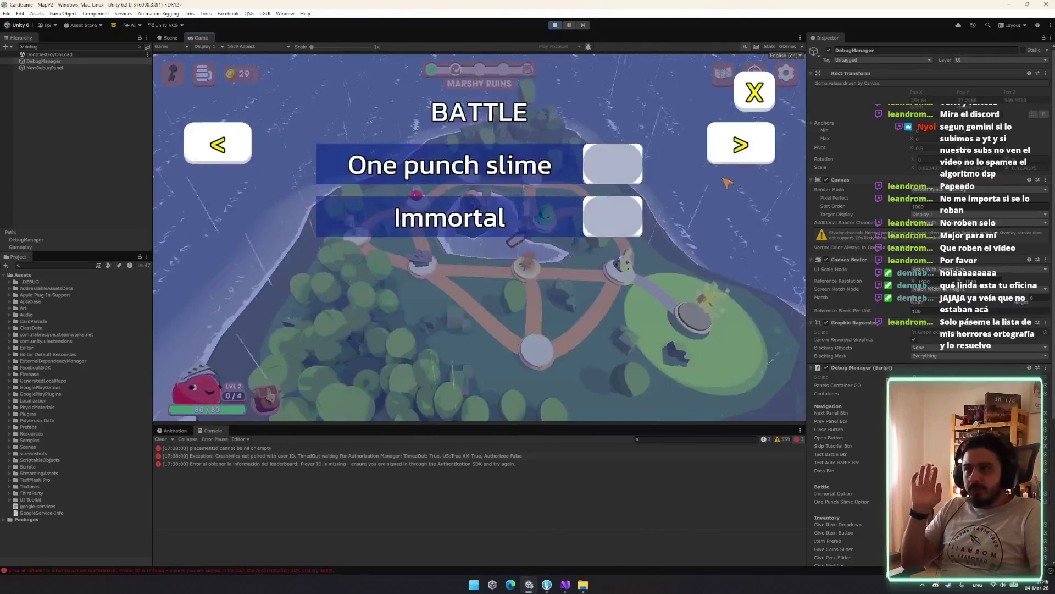
{"action": "left_click", "coordinate": [736, 159]}
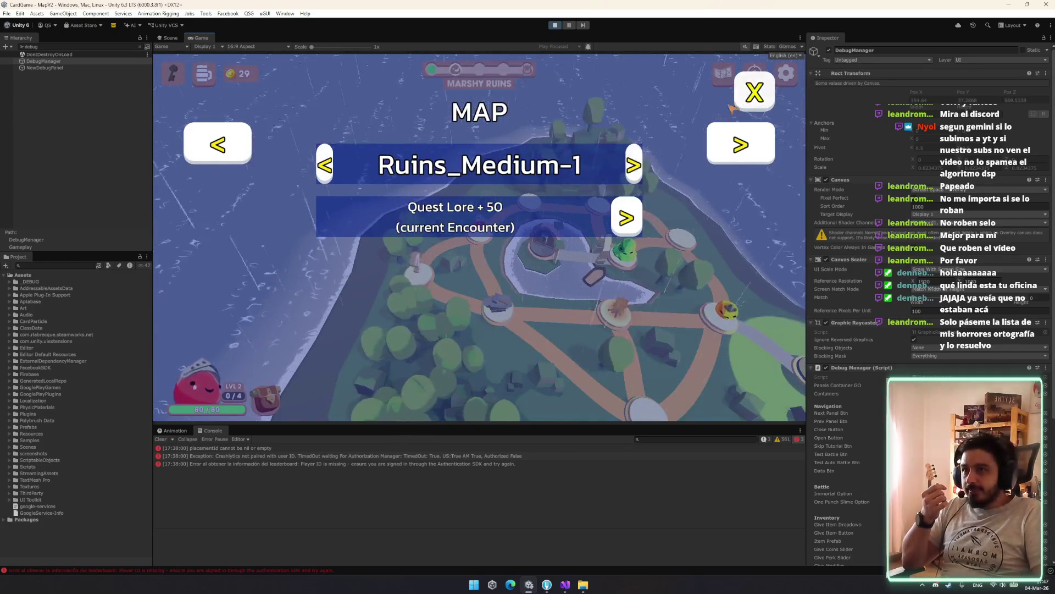
{"action": "left_click", "coordinate": [754, 99]}
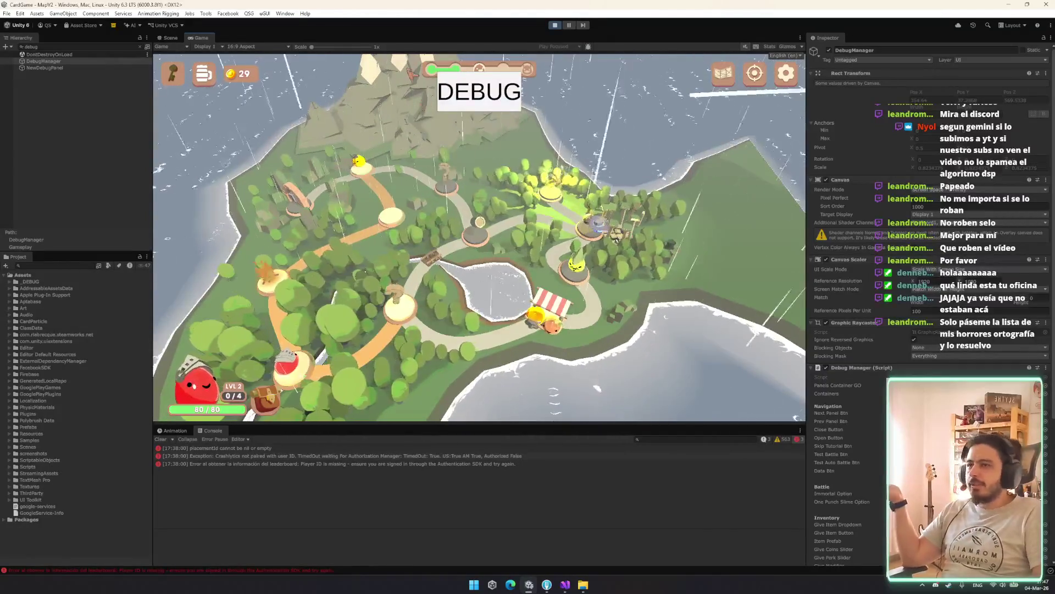
Skip through Ruins_Medium-3 to Ruins_Medium-4, then stop Play mode with Ctrl+P.
{"action": "left_click", "coordinate": [479, 91]}
{"action": "left_click", "coordinate": [754, 95]}
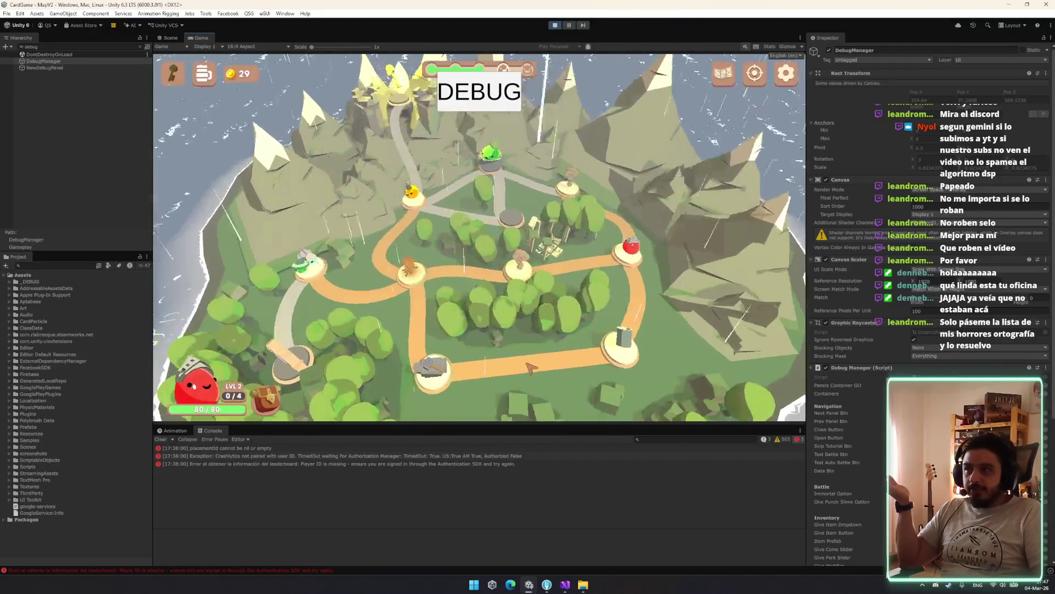
{"action": "left_click", "coordinate": [479, 91]}
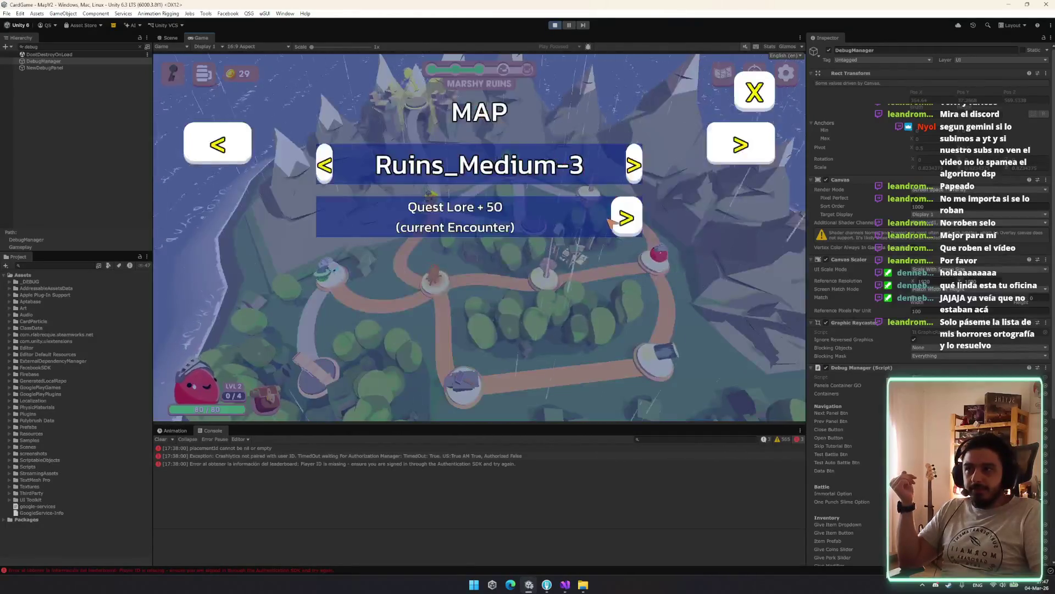
{"action": "left_click", "coordinate": [633, 165]}
{"action": "left_click", "coordinate": [756, 106]}
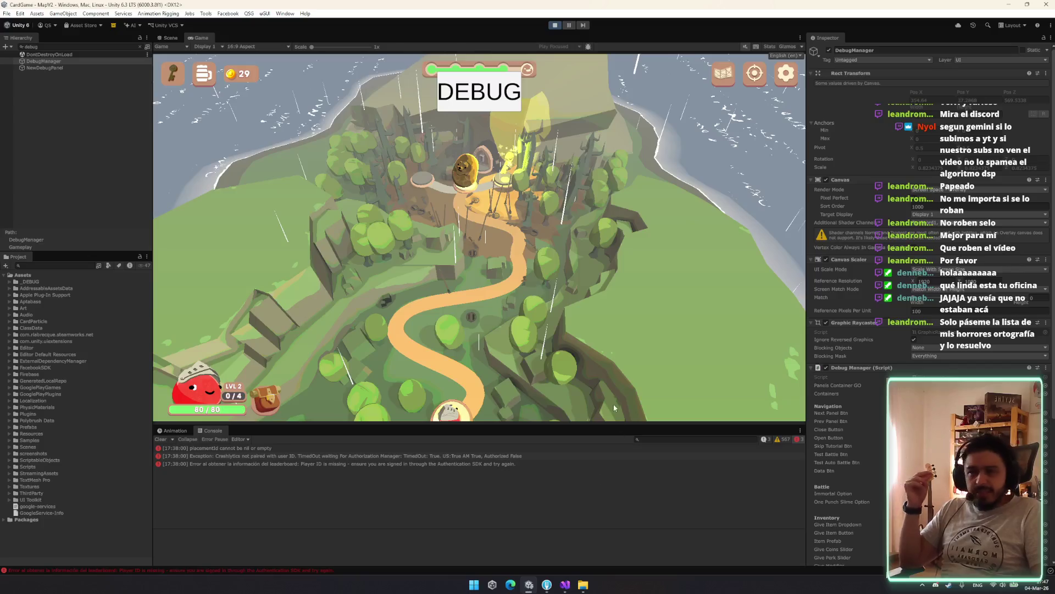
{"action": "key", "text": "ctrl+p"}
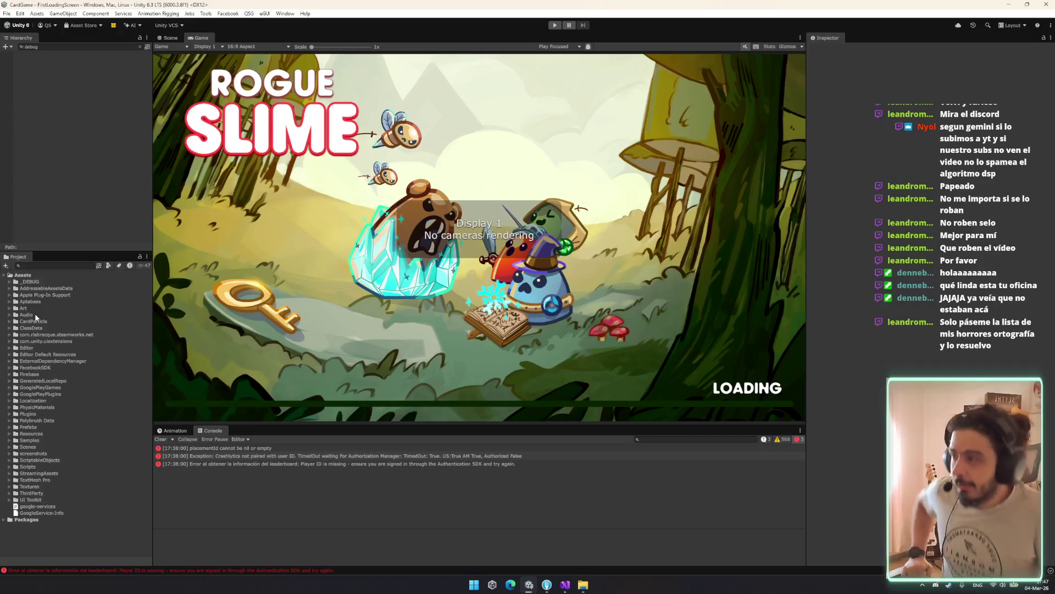
Browse the Project folders from _DEBUG through Plugins, Prefabs and Scenes.
{"action": "left_click", "coordinate": [59, 279]}
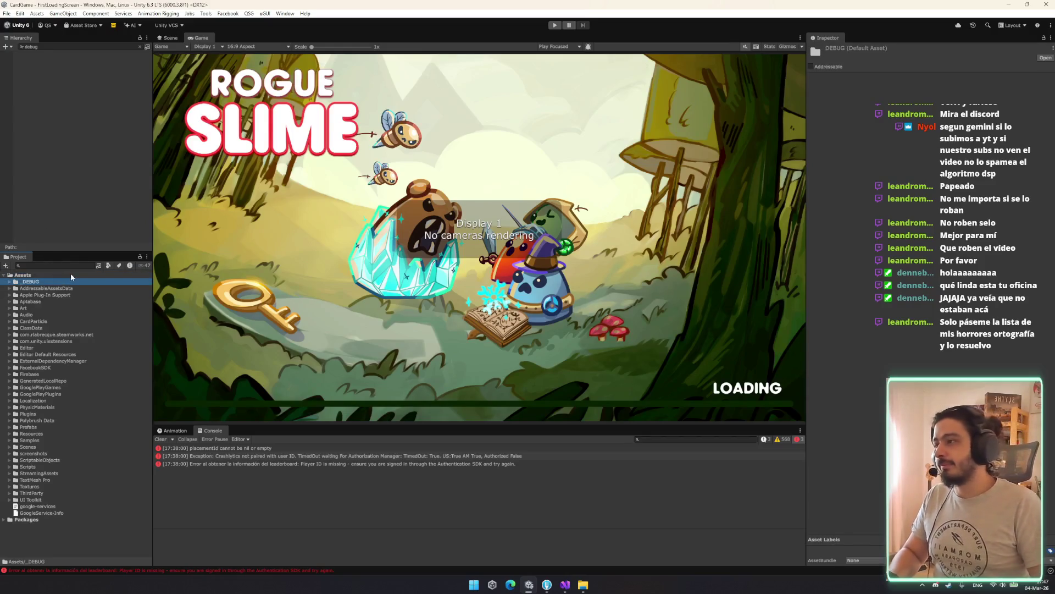
{"action": "left_click", "coordinate": [60, 360]}
{"action": "left_click", "coordinate": [74, 407]}
{"action": "key", "text": "Down"}
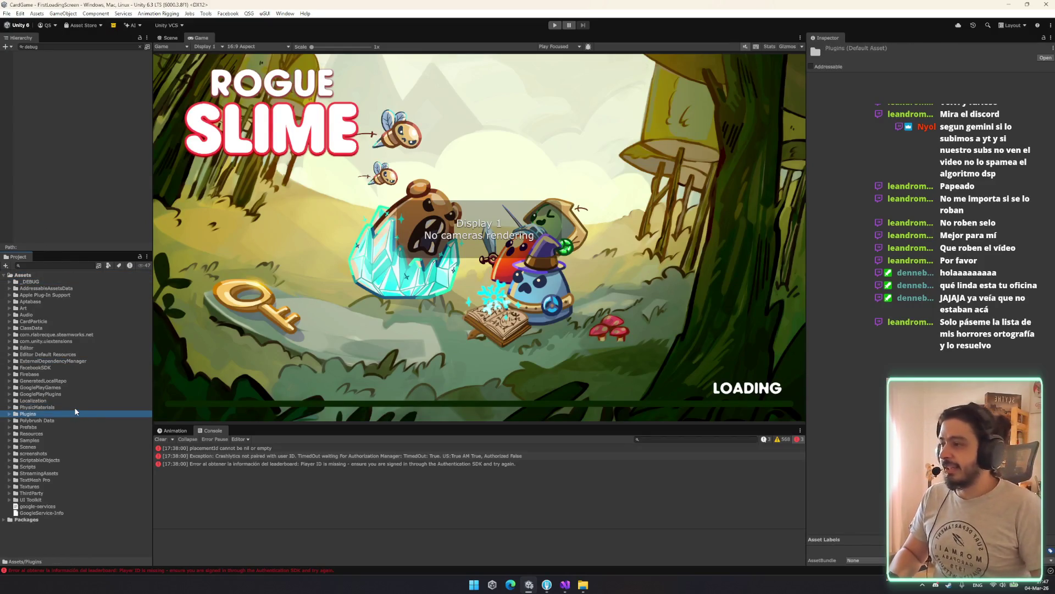
{"action": "key", "text": "Down"}
{"action": "key", "text": "Down"}
{"action": "key", "text": "Right"}
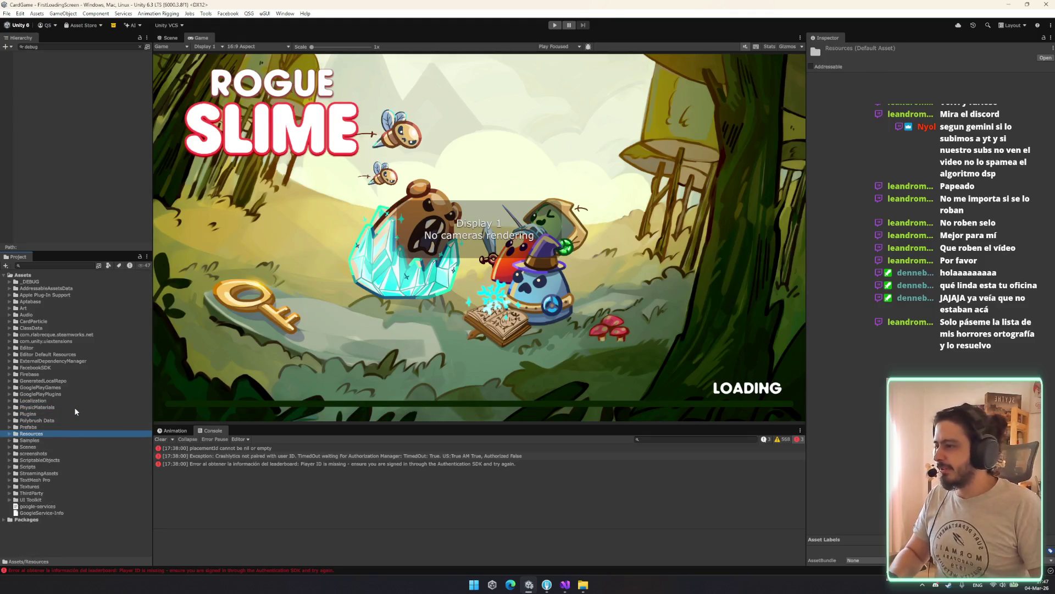
{"action": "key", "text": "Left"}
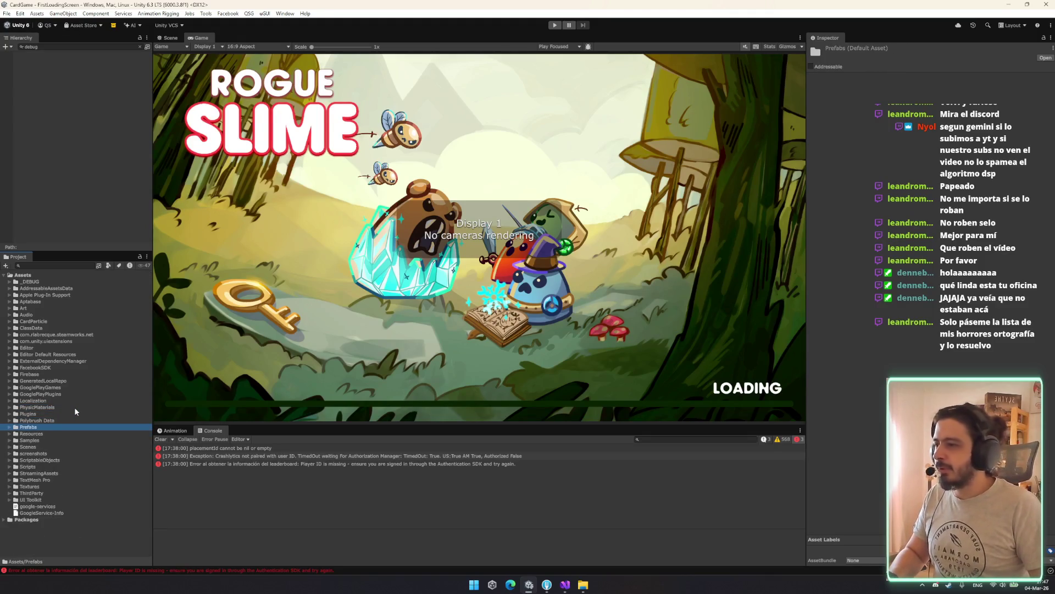
{"action": "key", "text": "Down"}
{"action": "key", "text": "Down"}
{"action": "key", "text": "Down"}
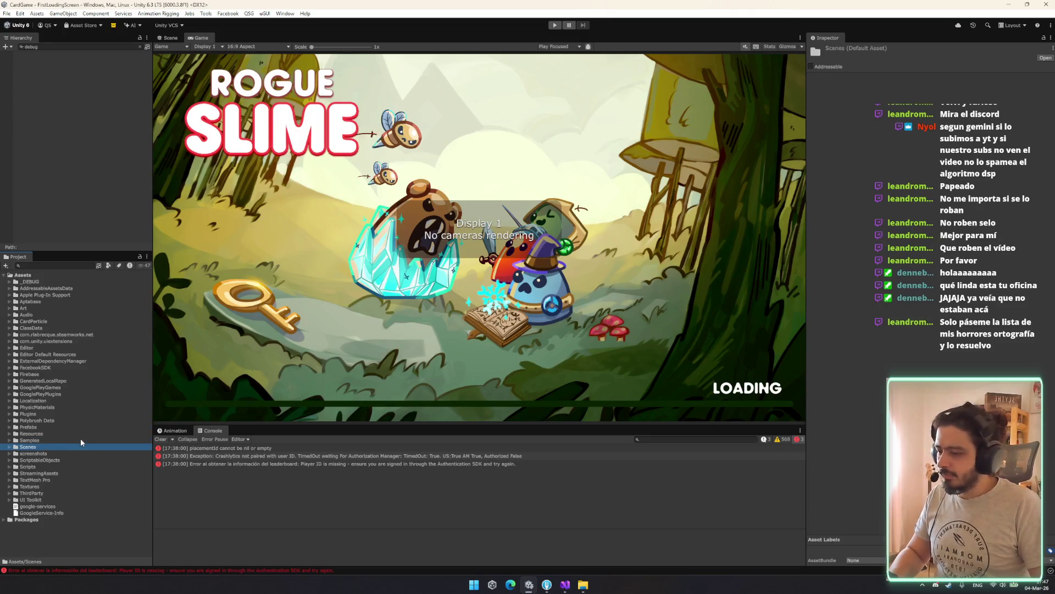
{"action": "key", "text": "Up"}
{"action": "key", "text": "Up"}
{"action": "key", "text": "Up"}
{"action": "key", "text": "Up"}
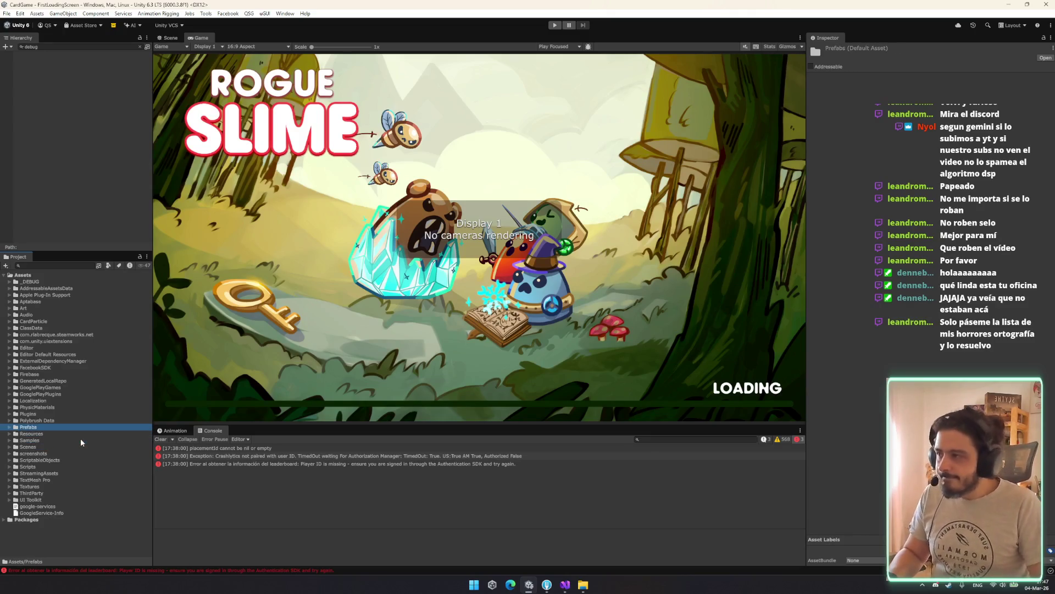
Step down past Localization to the Resources folder and expand it.
{"action": "key", "text": "Up"}
{"action": "key", "text": "Up"}
{"action": "key", "text": "Up"}
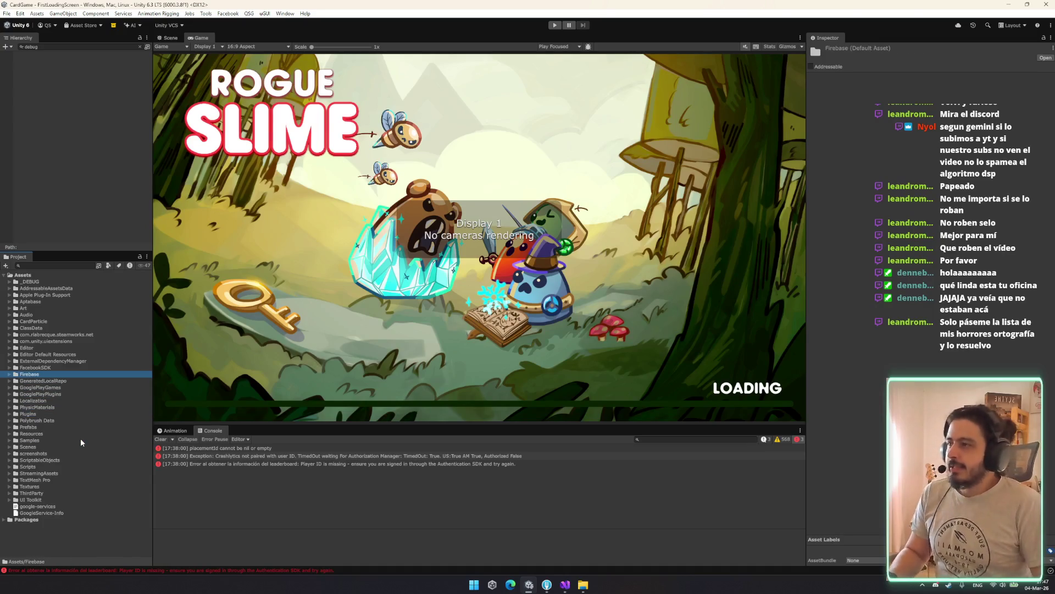
{"action": "key", "text": "Down"}
{"action": "key", "text": "Down"}
{"action": "key", "text": "Down"}
{"action": "key", "text": "Up"}
{"action": "key", "text": "Up"}
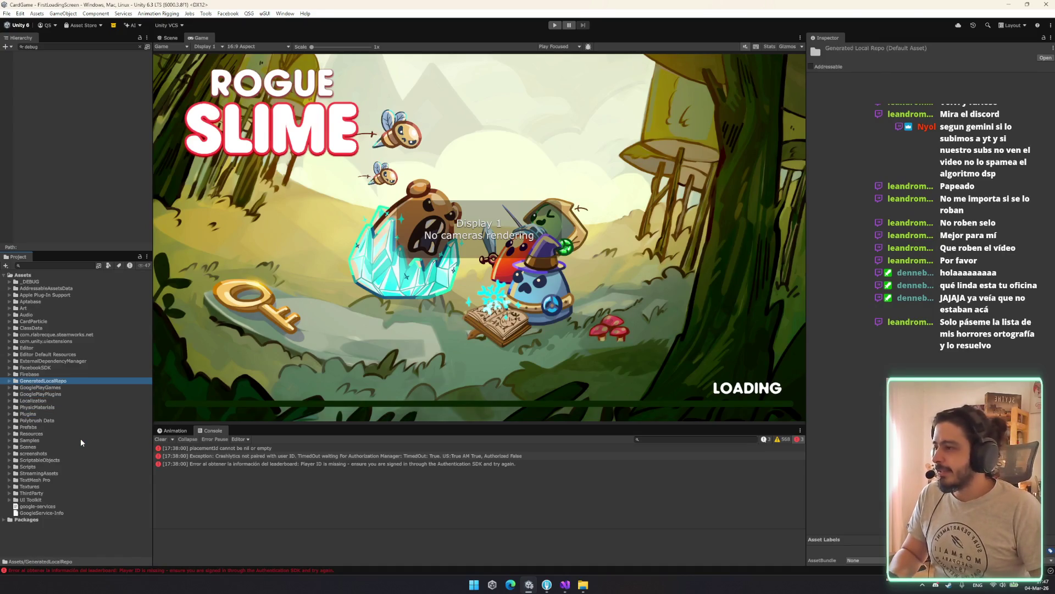
{"action": "key", "text": "Down"}
{"action": "key", "text": "Down"}
{"action": "key", "text": "Down"}
{"action": "key", "text": "Down"}
{"action": "key", "text": "Down"}
{"action": "key", "text": "Down"}
{"action": "key", "text": "Right"}
{"action": "key", "text": "Down"}
{"action": "key", "text": "Down"}
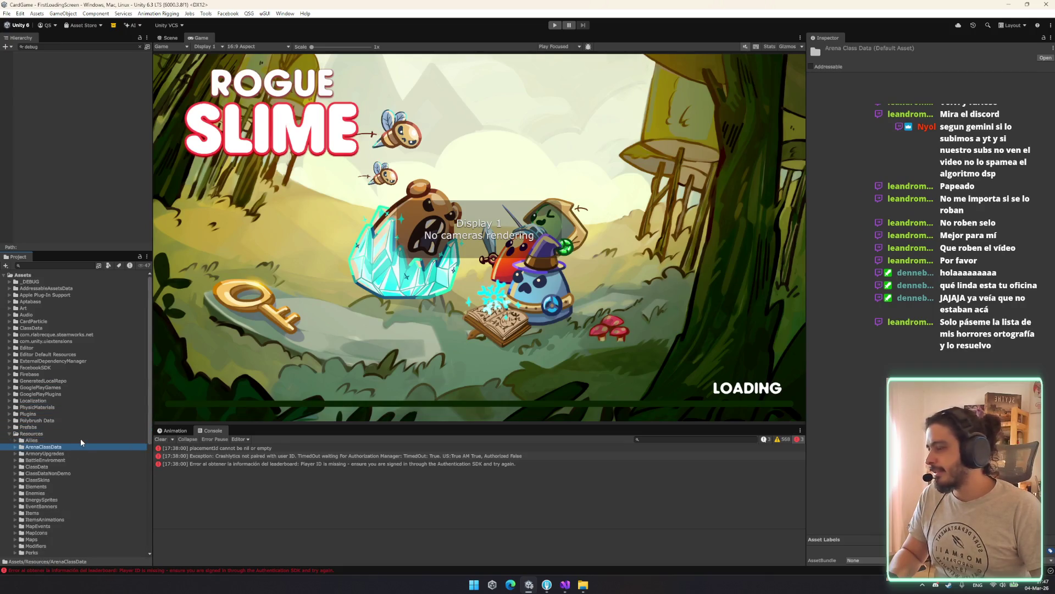
{"action": "key", "text": "Left"}
{"action": "key", "text": "Left"}
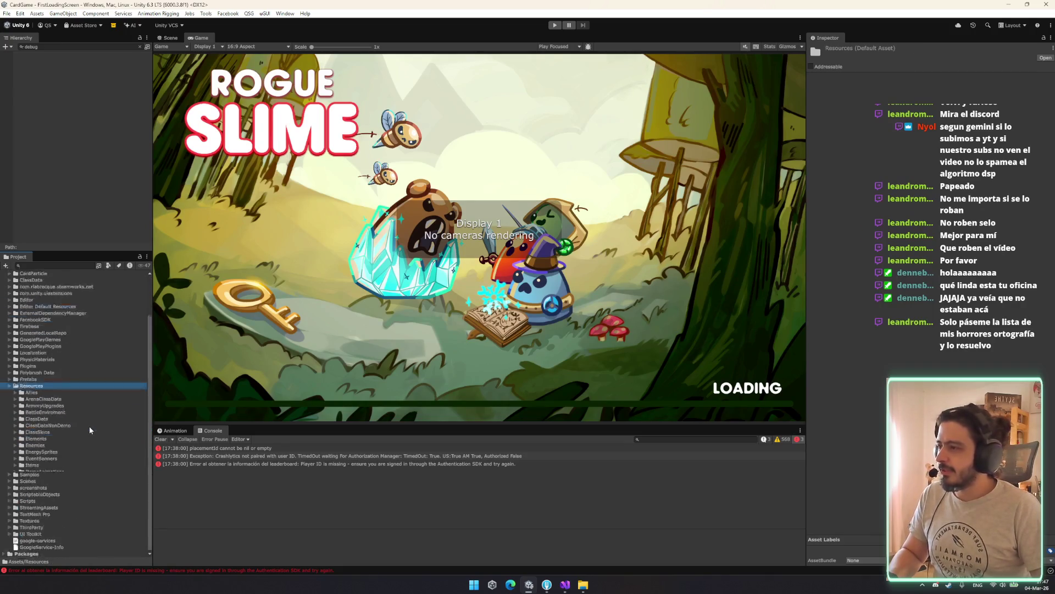
Set Stone as the Resource Definition of Map_Definition_1's Resource Tiles Element 1.
{"action": "left_click", "coordinate": [62, 422]}
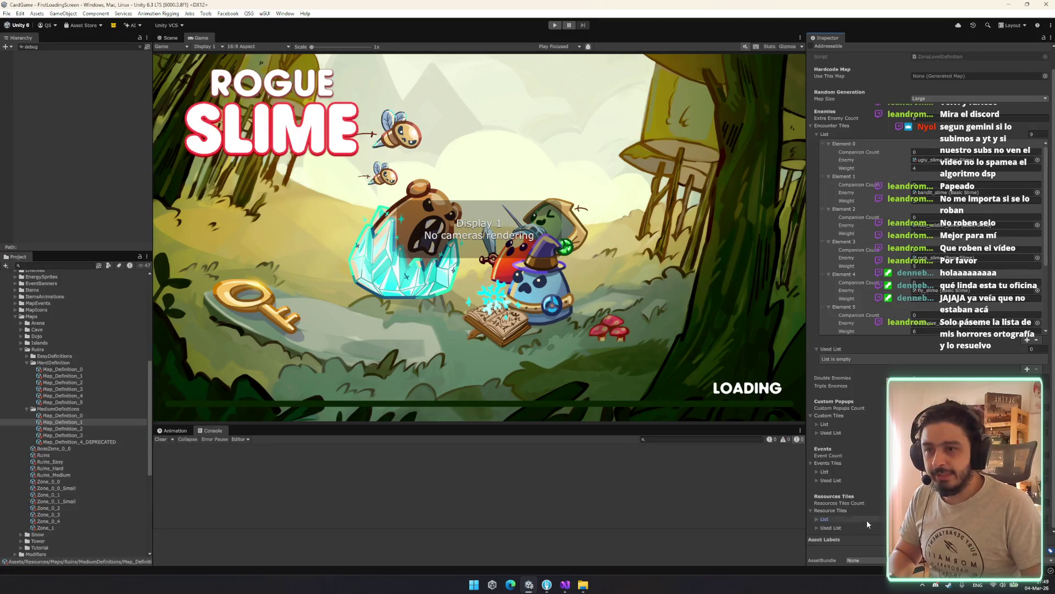
{"action": "scroll", "coordinate": [929, 275], "scroll_direction": "down", "scroll_amount": 2}
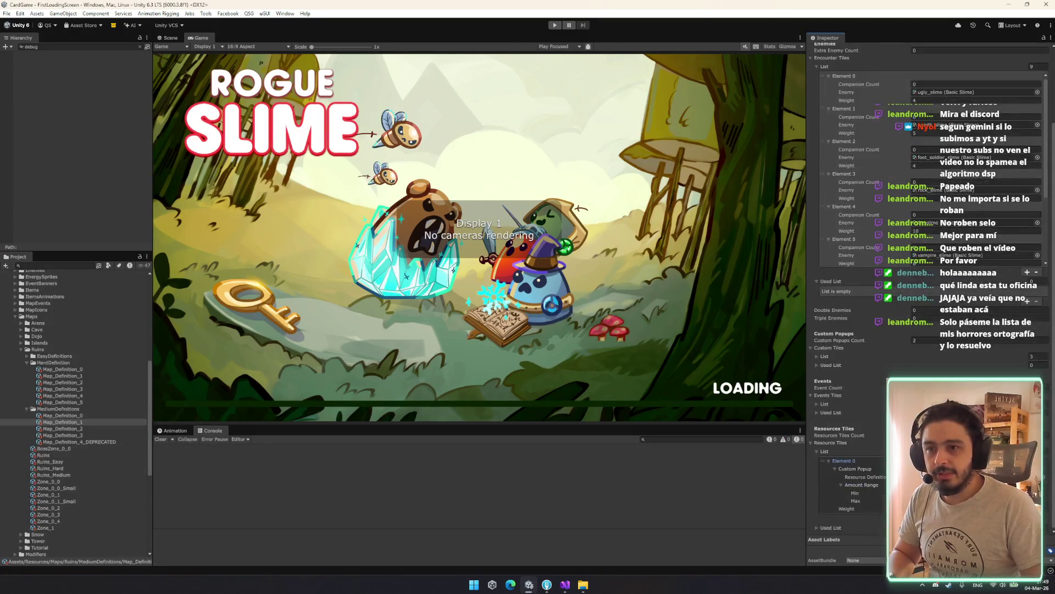
{"action": "left_click", "coordinate": [844, 461]}
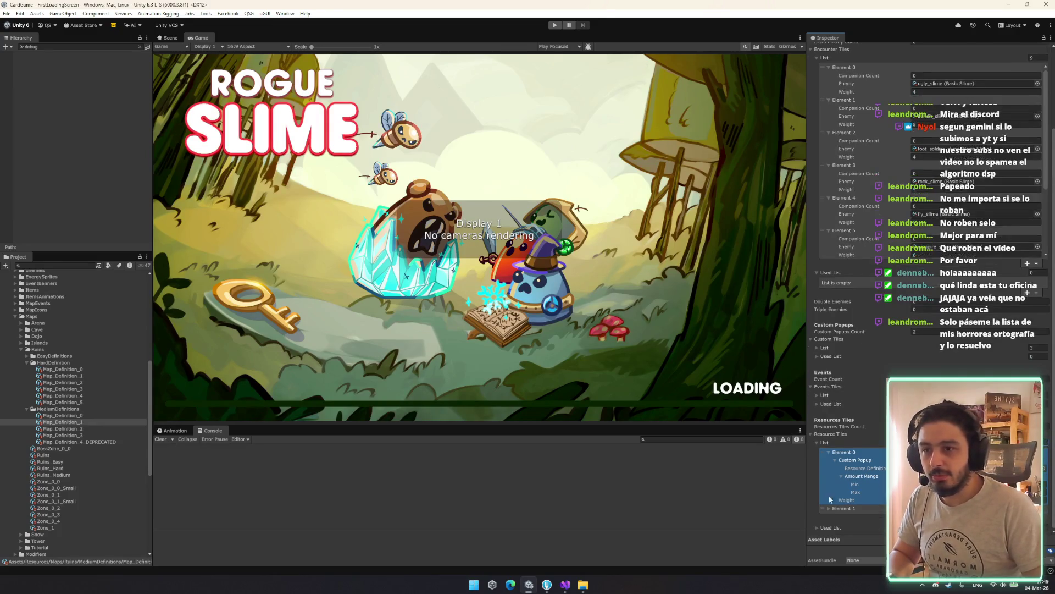
{"action": "left_click", "coordinate": [843, 508]}
{"action": "left_click", "coordinate": [855, 503]}
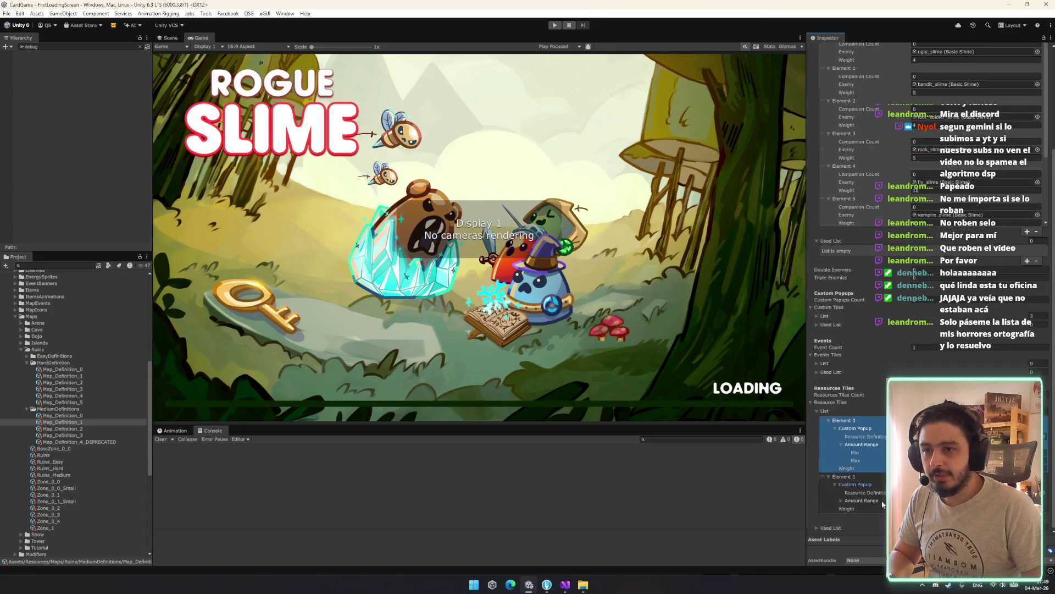
{"action": "left_click", "coordinate": [1046, 493]}
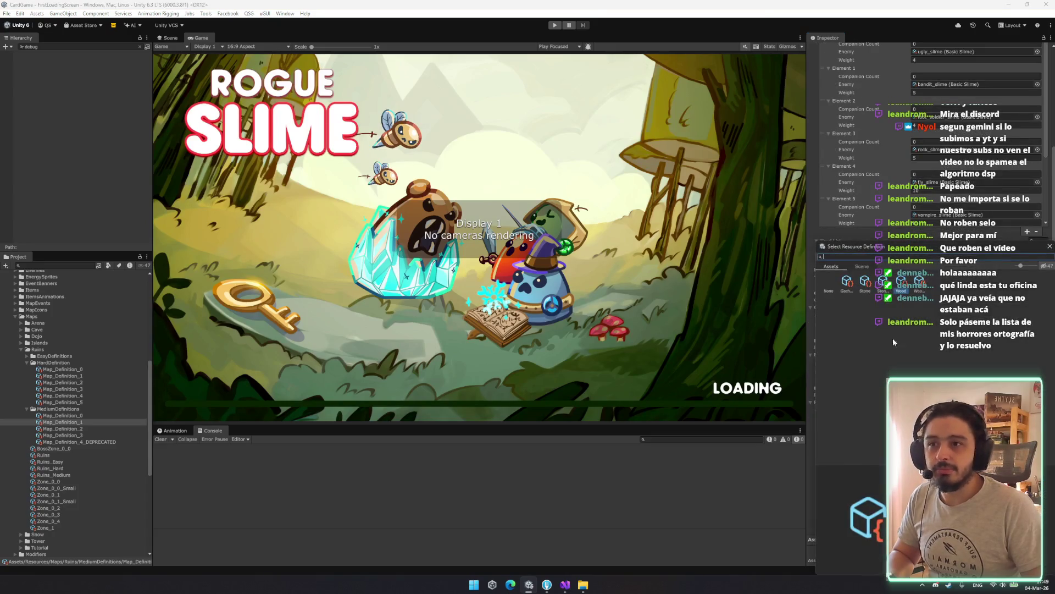
{"action": "left_click_drag", "start_coordinate": [1020, 266], "coordinate": [1036, 266]}
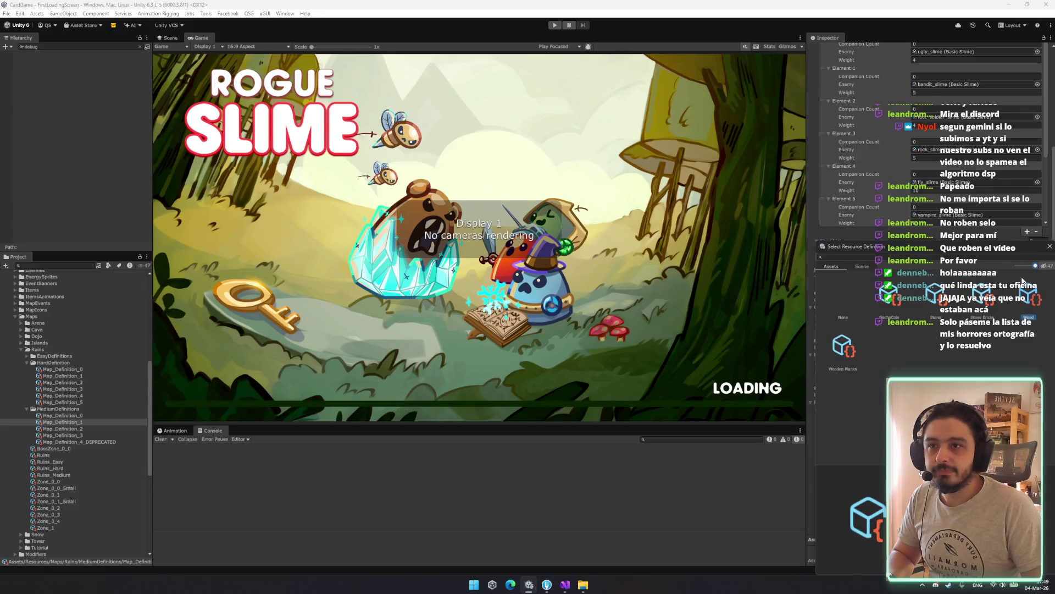
{"action": "double_click", "coordinate": [947, 302]}
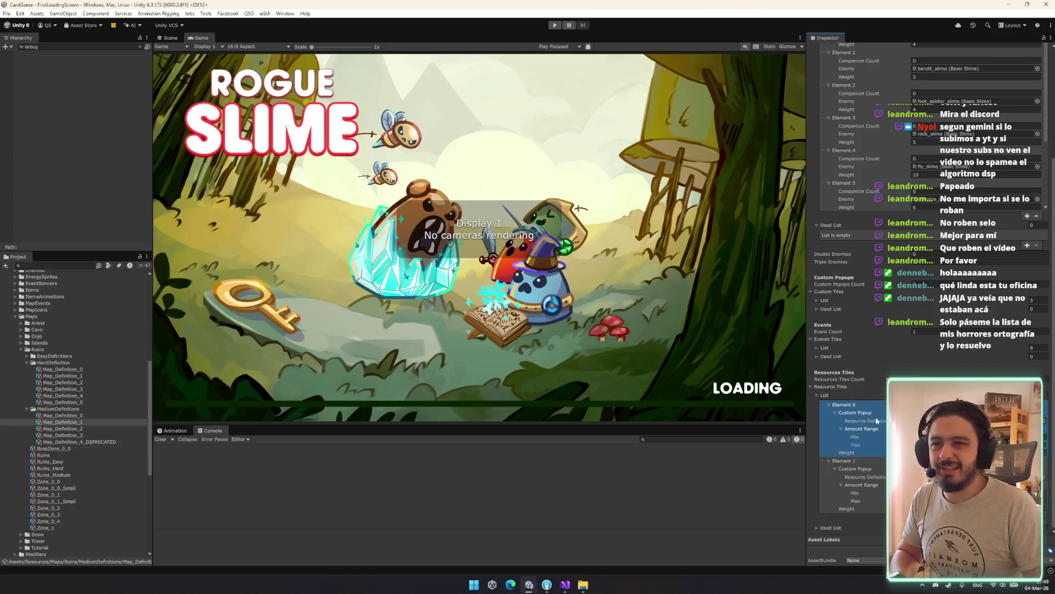
Compare the resource and event tile lists of medium Map_Definition_0 through 3.
{"action": "left_click", "coordinate": [103, 429]}
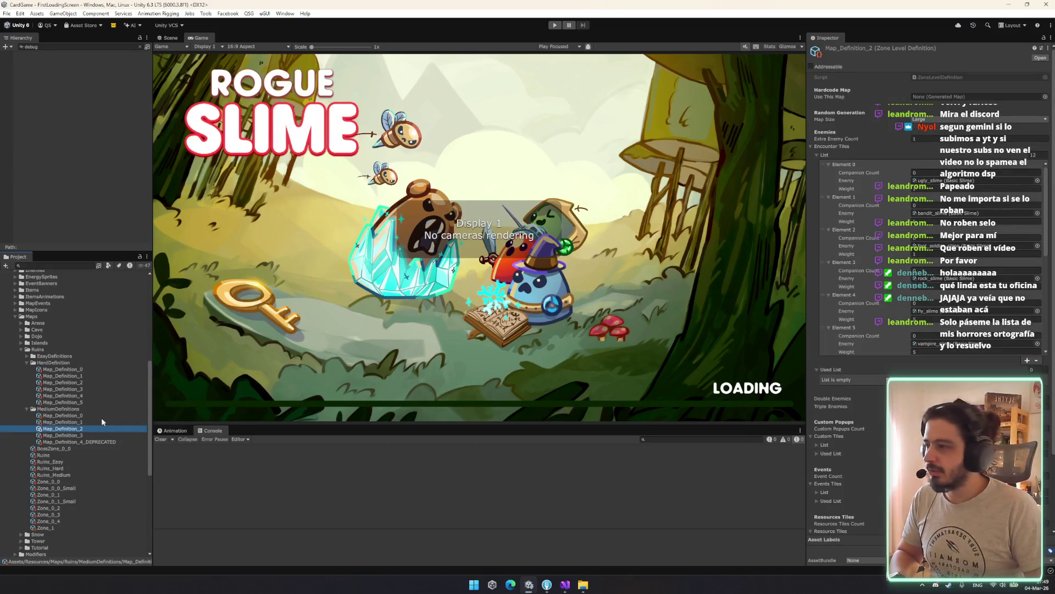
{"action": "left_click", "coordinate": [100, 422]}
{"action": "scroll", "coordinate": [847, 384], "scroll_direction": "down", "scroll_amount": 5}
{"action": "left_click", "coordinate": [824, 395]}
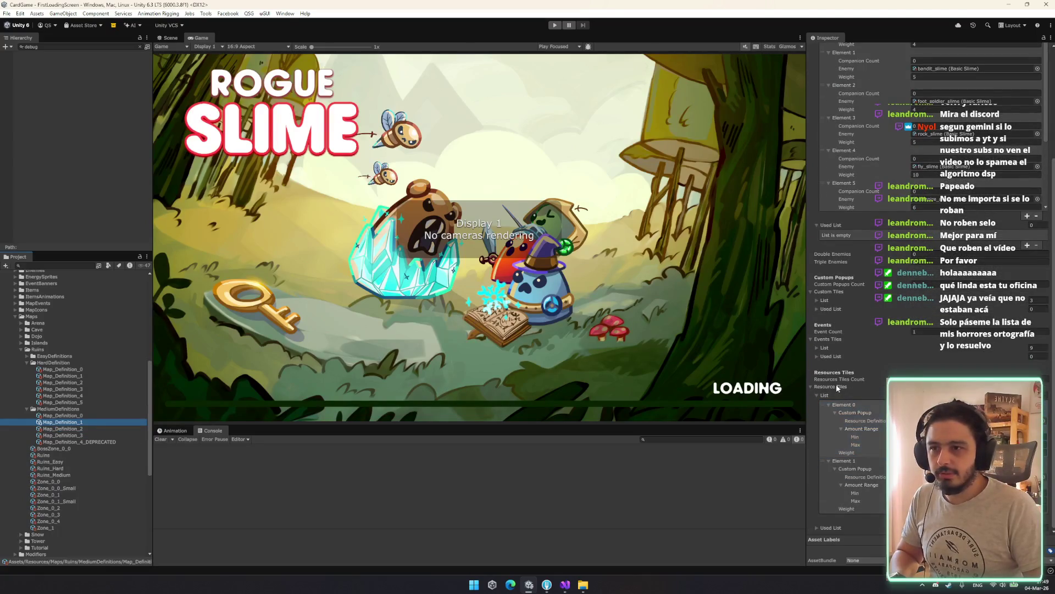
{"action": "left_click", "coordinate": [85, 436]}
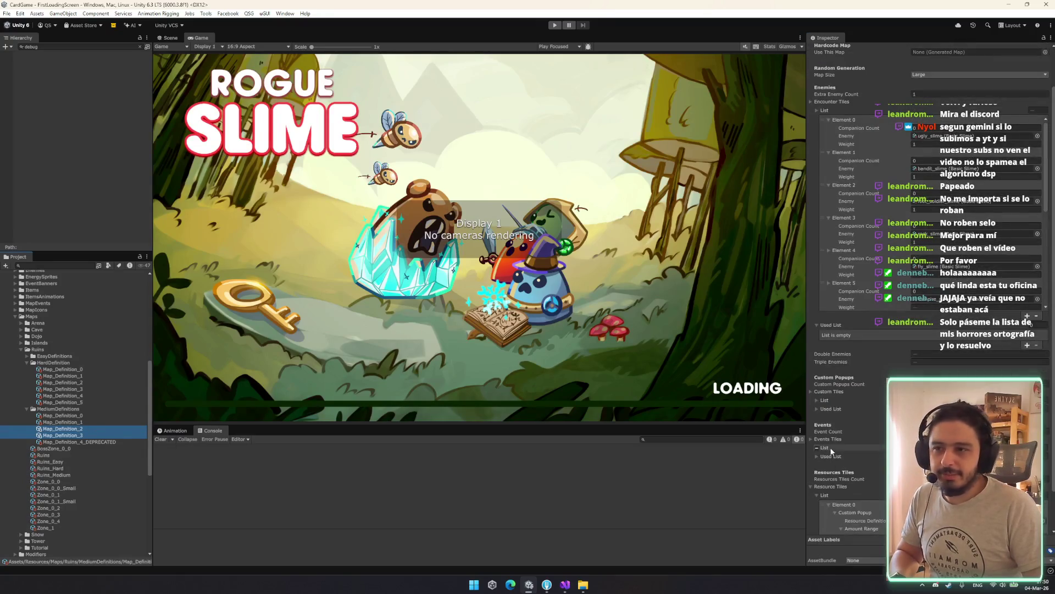
{"action": "right_click", "coordinate": [829, 449]}
{"action": "left_click", "coordinate": [841, 446]}
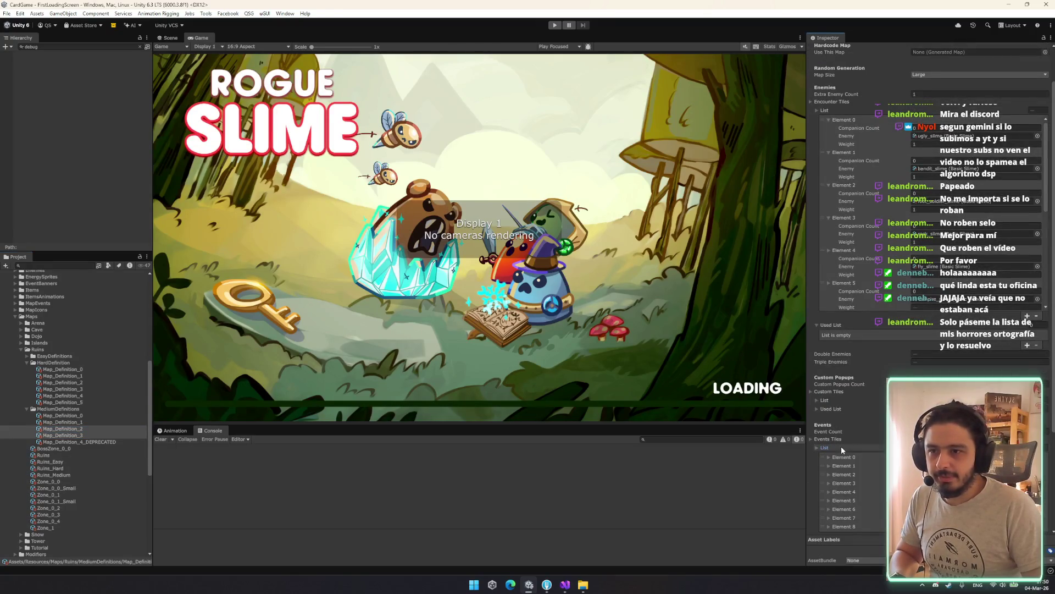
{"action": "left_click", "coordinate": [841, 447]}
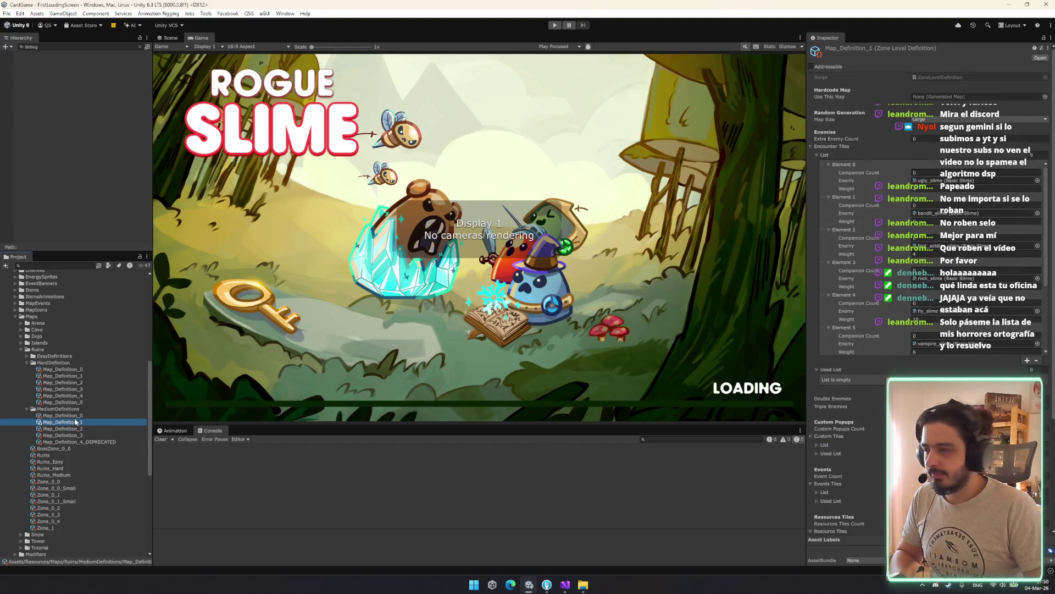
{"action": "left_click", "coordinate": [62, 415]}
{"action": "left_click", "coordinate": [76, 422]}
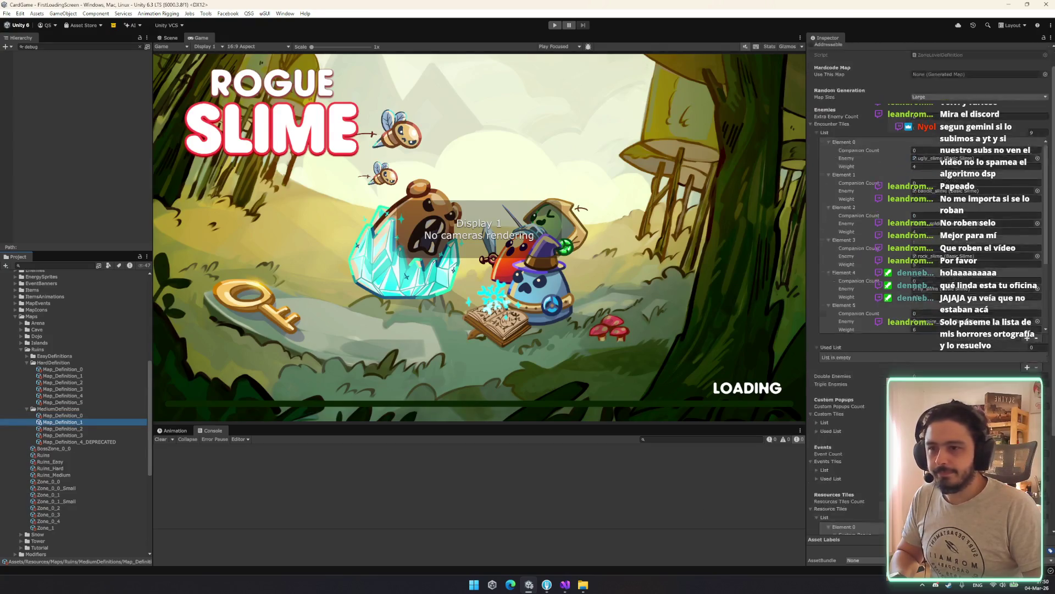
{"action": "left_click", "coordinate": [84, 429]}
{"action": "left_click", "coordinate": [82, 435]}
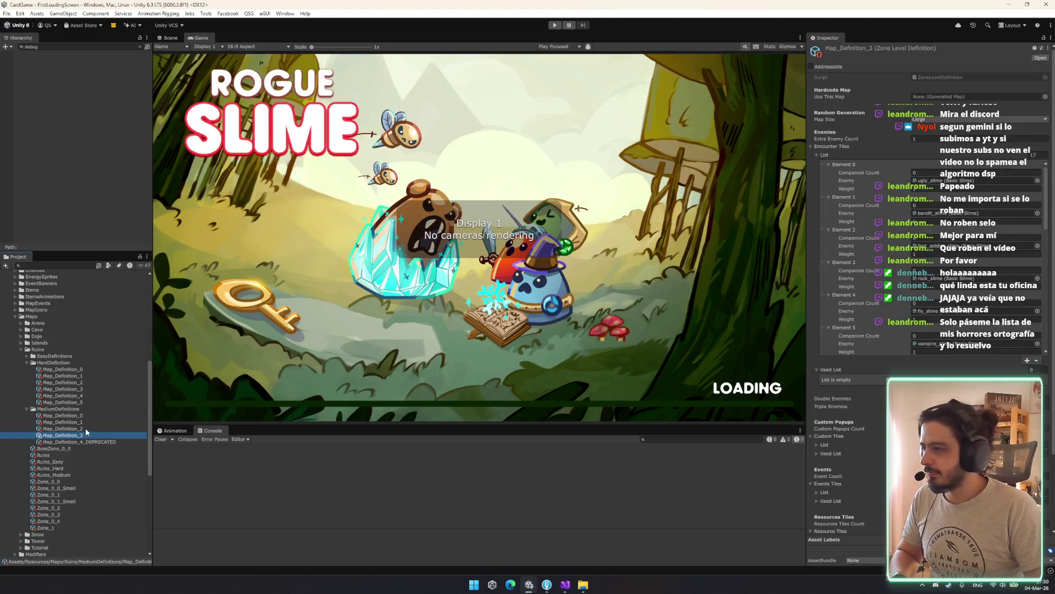
Set Map_Definition_3's Resources Tiles count to 2.
{"action": "scroll", "coordinate": [846, 385], "scroll_direction": "down", "scroll_amount": 3}
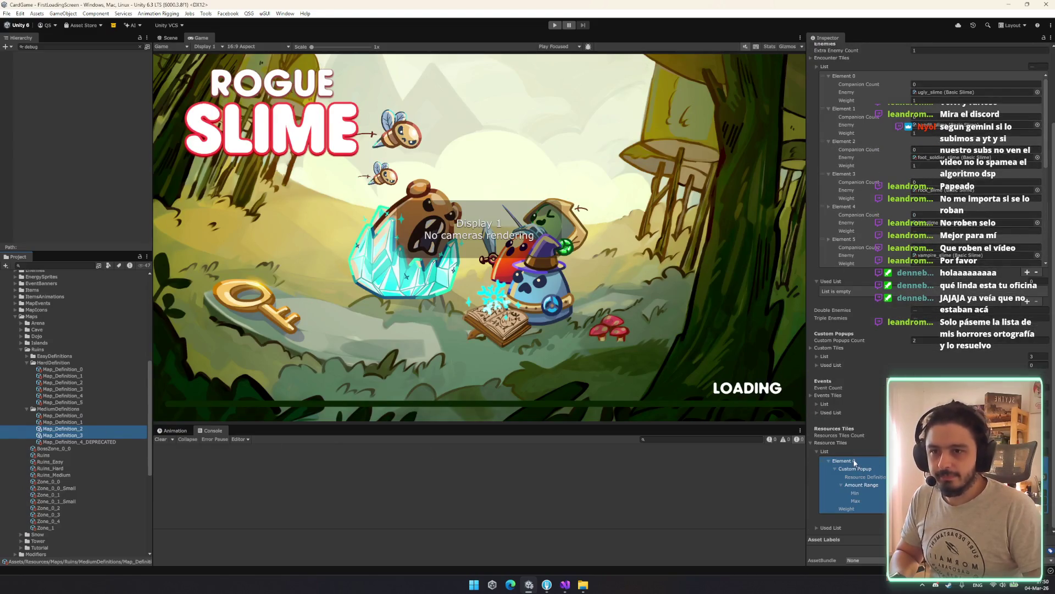
{"action": "left_click", "coordinate": [834, 451]}
{"action": "left_click", "coordinate": [914, 434]}
{"action": "type", "text": "2"}
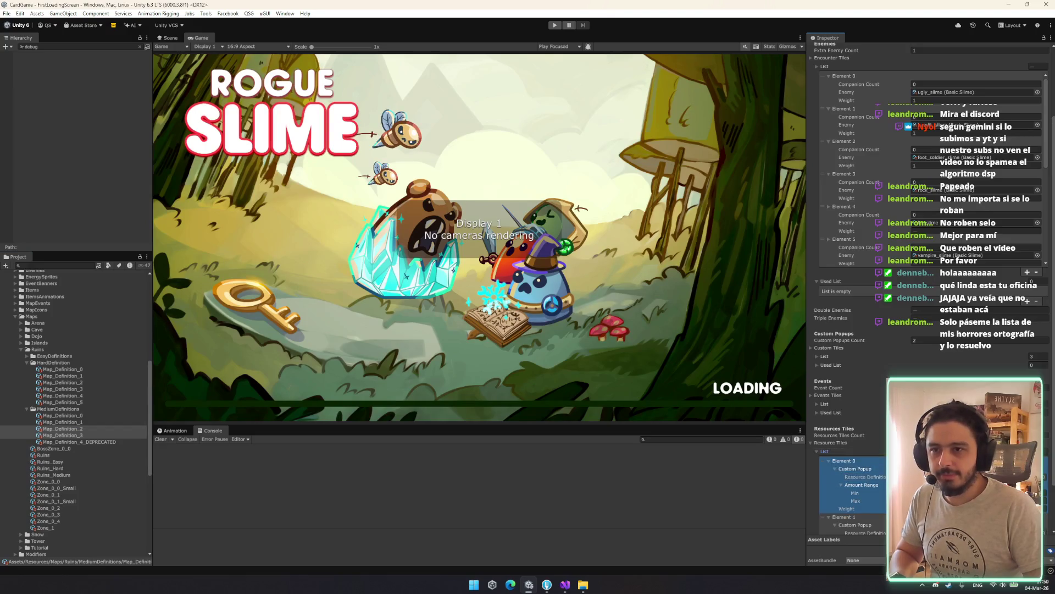
{"action": "scroll", "coordinate": [846, 417], "scroll_direction": "down", "scroll_amount": 2}
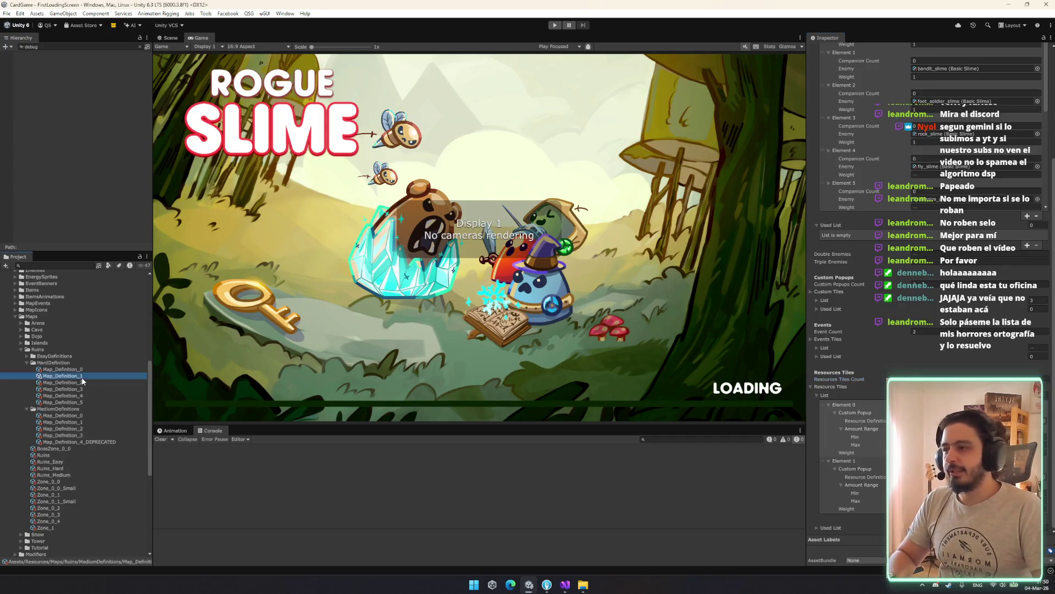
In hard Map_Definition_1, duplicate Resource Tiles Element 0 and set the copy to Stone.
{"action": "left_click", "coordinate": [63, 376]}
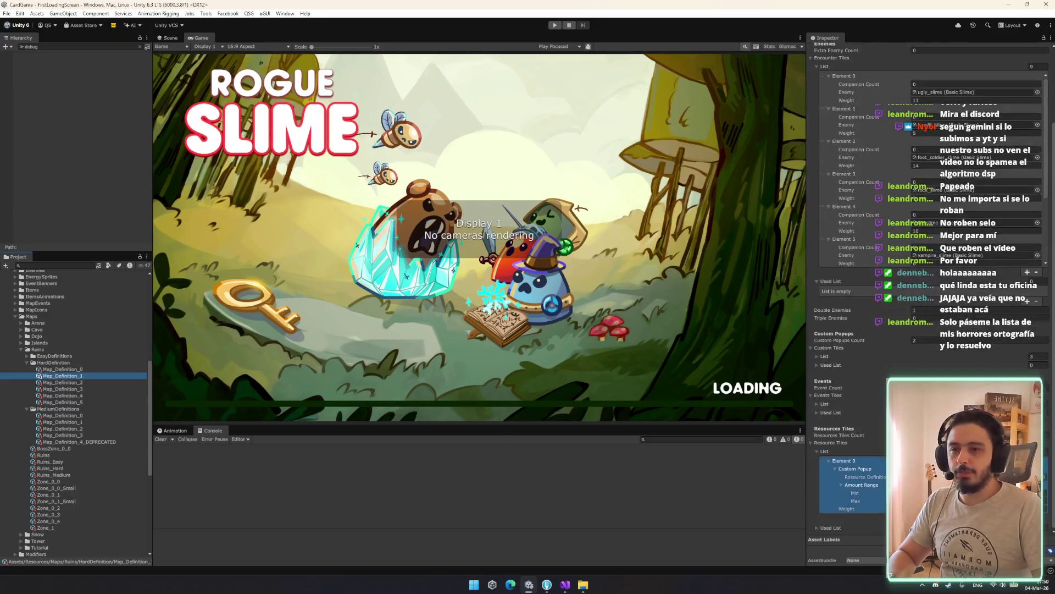
{"action": "left_click", "coordinate": [844, 460]}
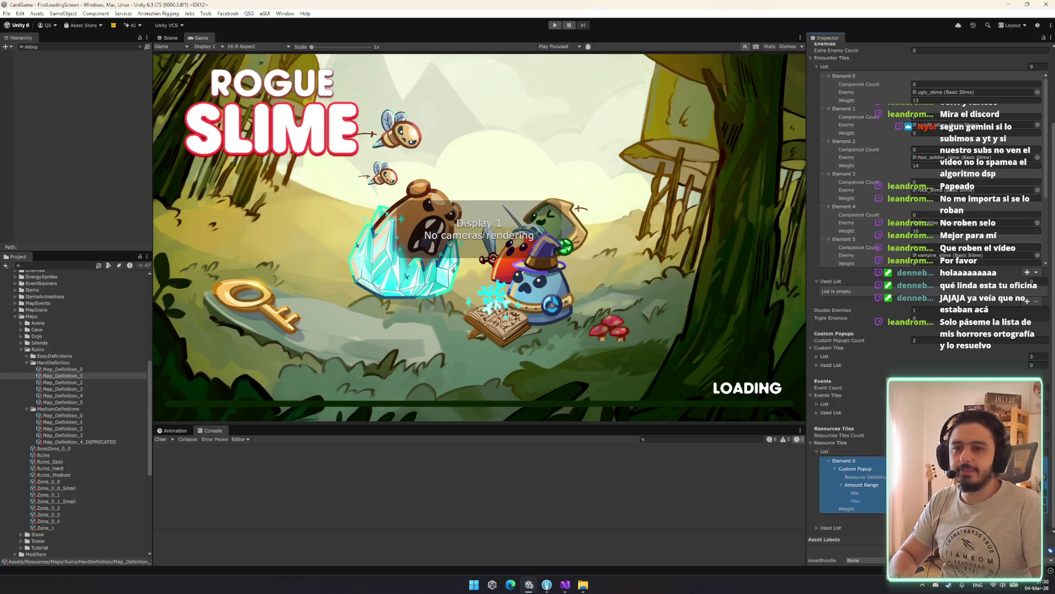
{"action": "key", "text": "ctrl+d"}
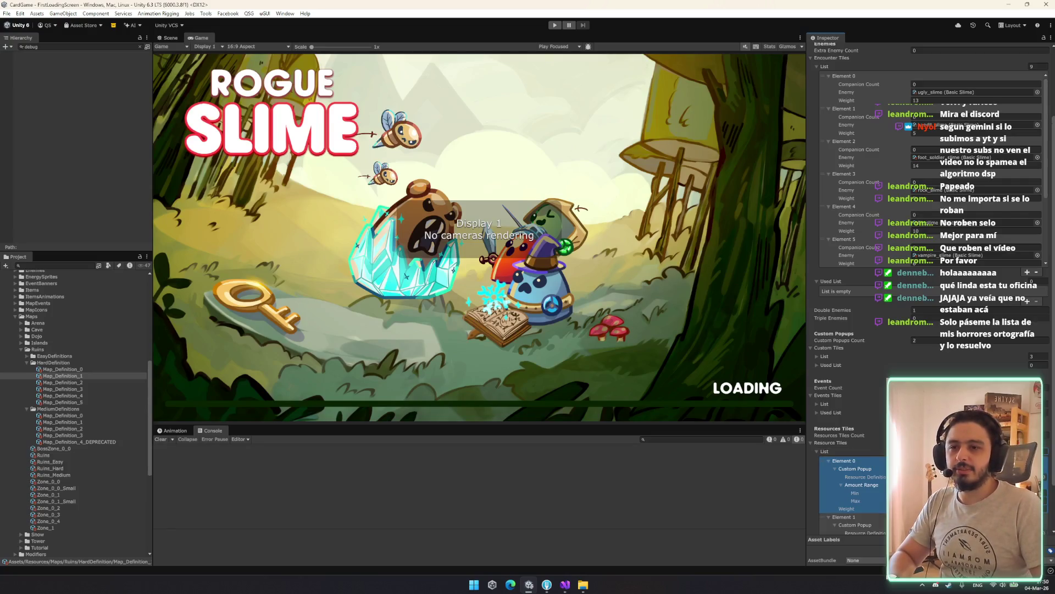
{"action": "scroll", "coordinate": [1045, 478], "scroll_direction": "down", "scroll_amount": 2}
{"action": "left_click", "coordinate": [1044, 477]}
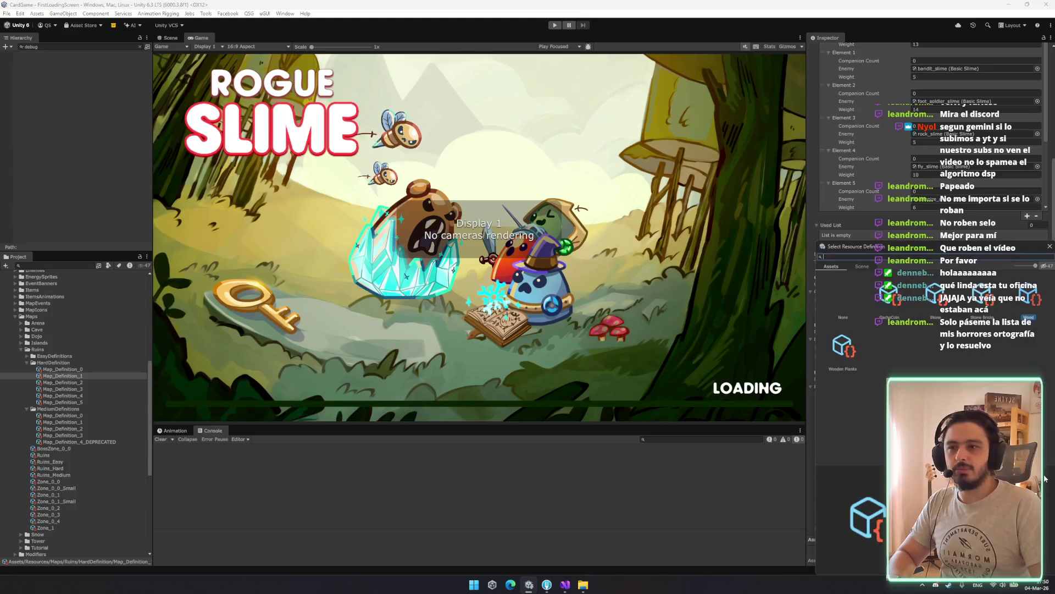
{"action": "type", "text": "sto"}
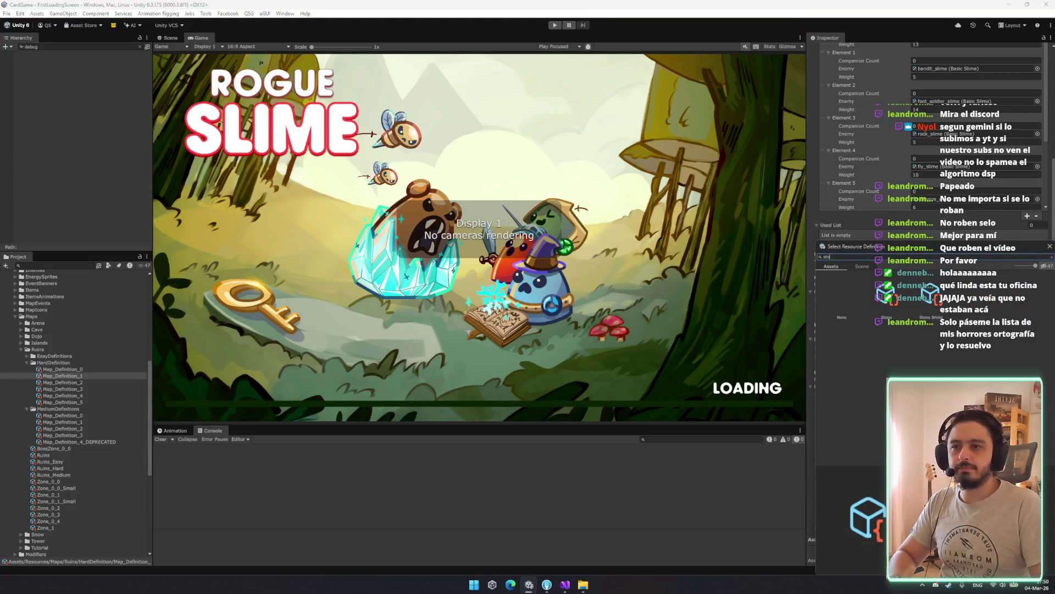
{"action": "key", "text": "Return"}
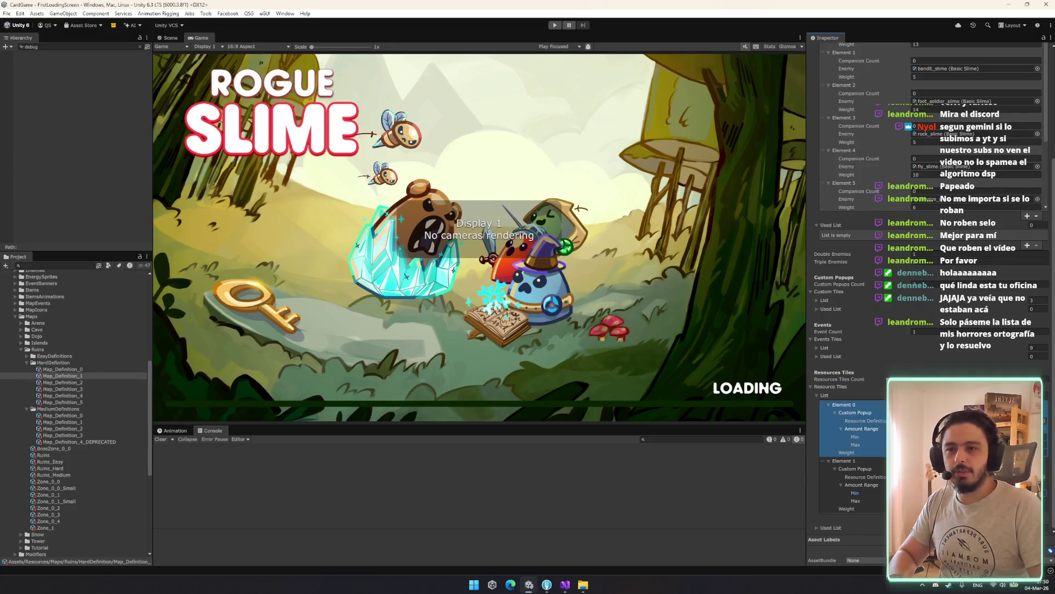
Copy the Resources Tiles setup into Map_Definition_2 through 5, then enter Play mode.
{"action": "right_click", "coordinate": [826, 397]}
{"action": "left_click", "coordinate": [830, 386]}
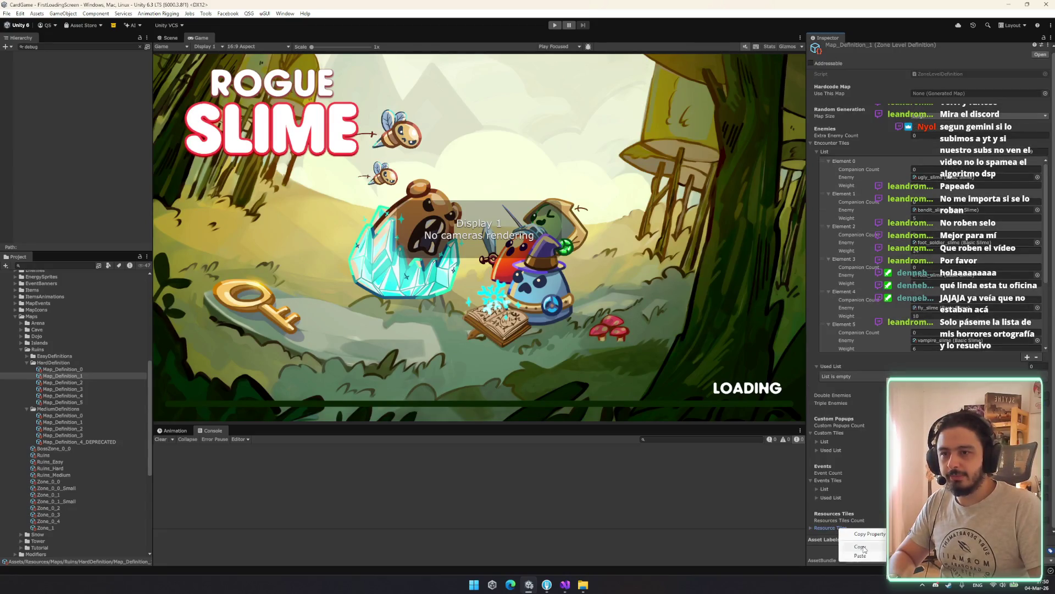
{"action": "left_click", "coordinate": [847, 529]}
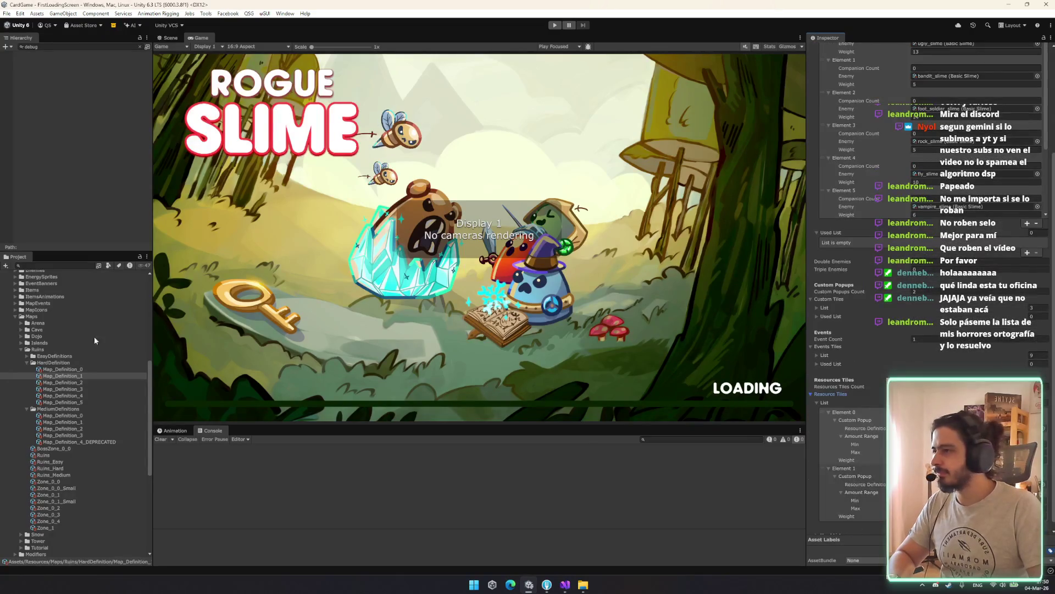
{"action": "left_click", "coordinate": [83, 383]}
{"action": "left_click", "coordinate": [82, 402], "text": "shift"}
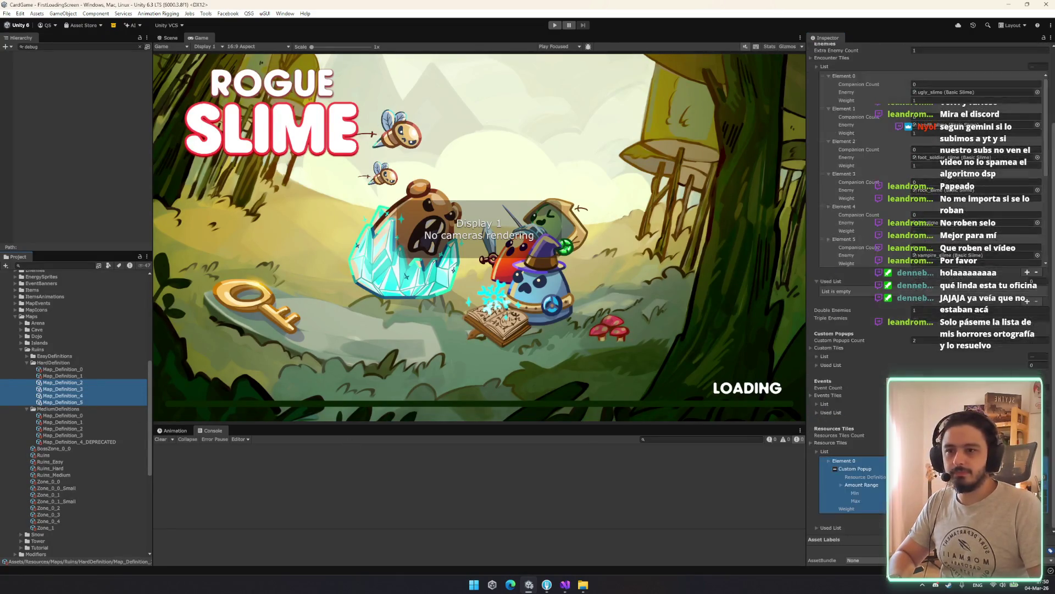
{"action": "left_click", "coordinate": [844, 460]}
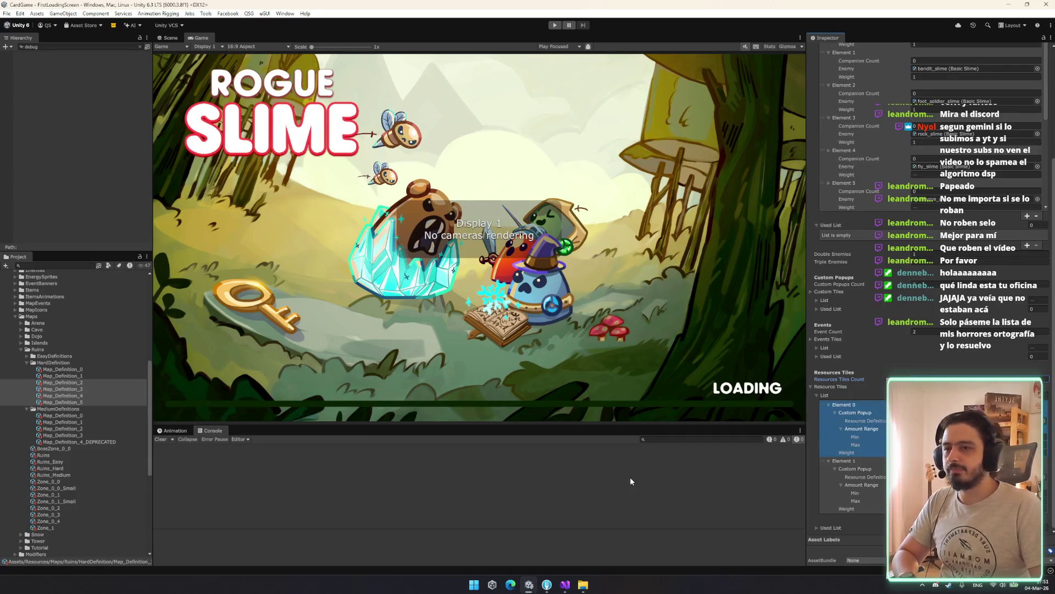
{"action": "left_click", "coordinate": [554, 25]}
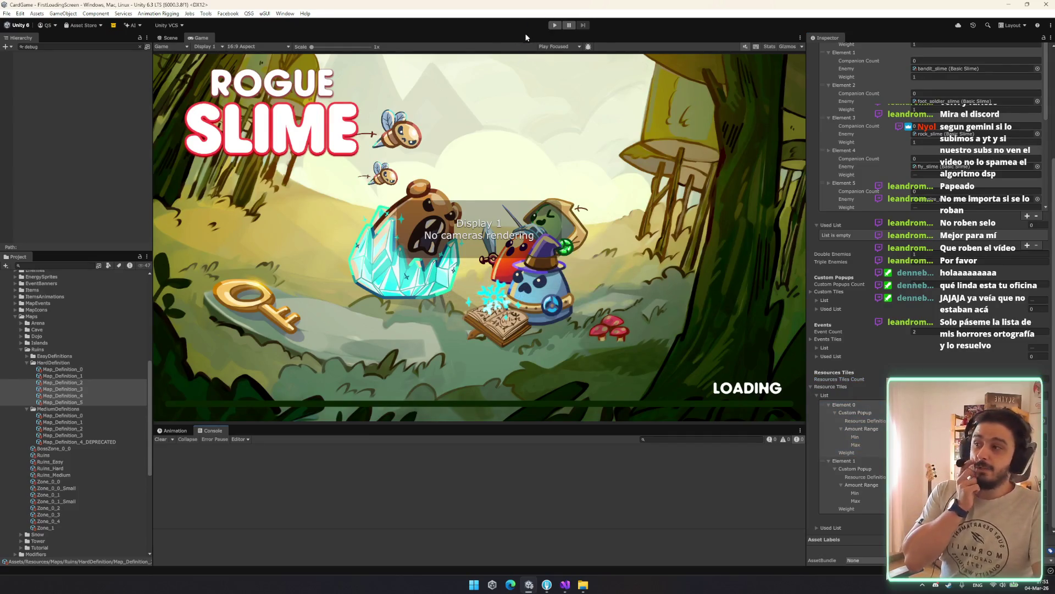
Enter Play mode, choose PLAY on the title screen, and CONTINUE the saved run.
{"action": "left_click", "coordinate": [554, 25]}
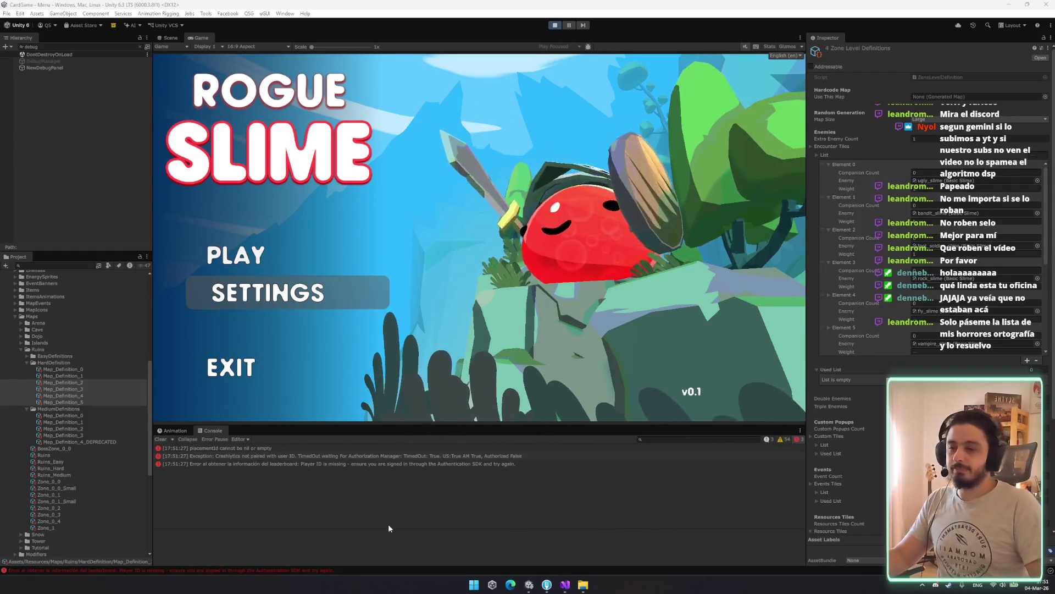
{"action": "left_click", "coordinate": [291, 262]}
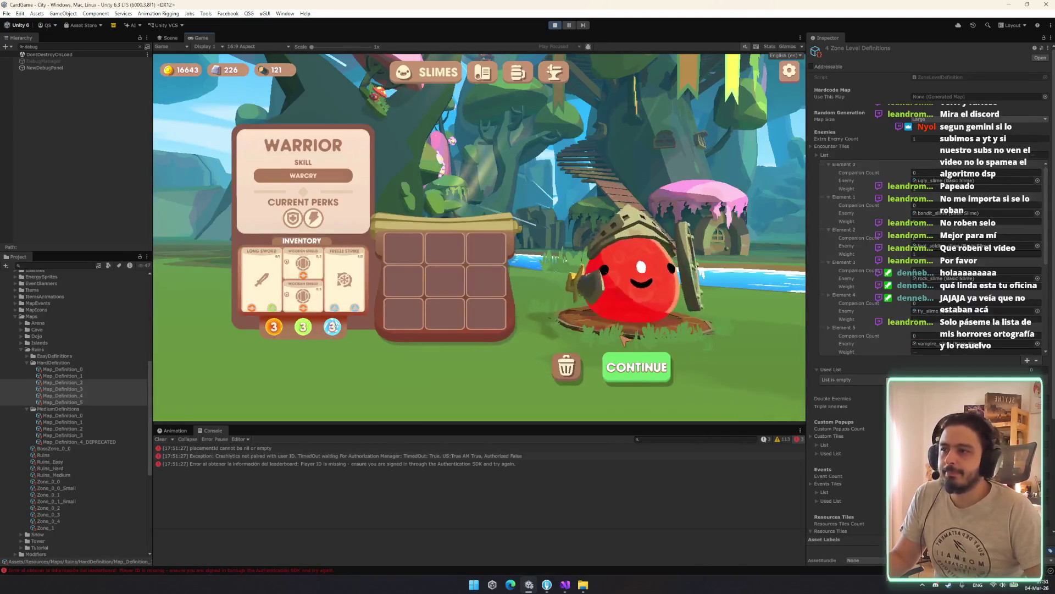
{"action": "left_click", "coordinate": [635, 366]}
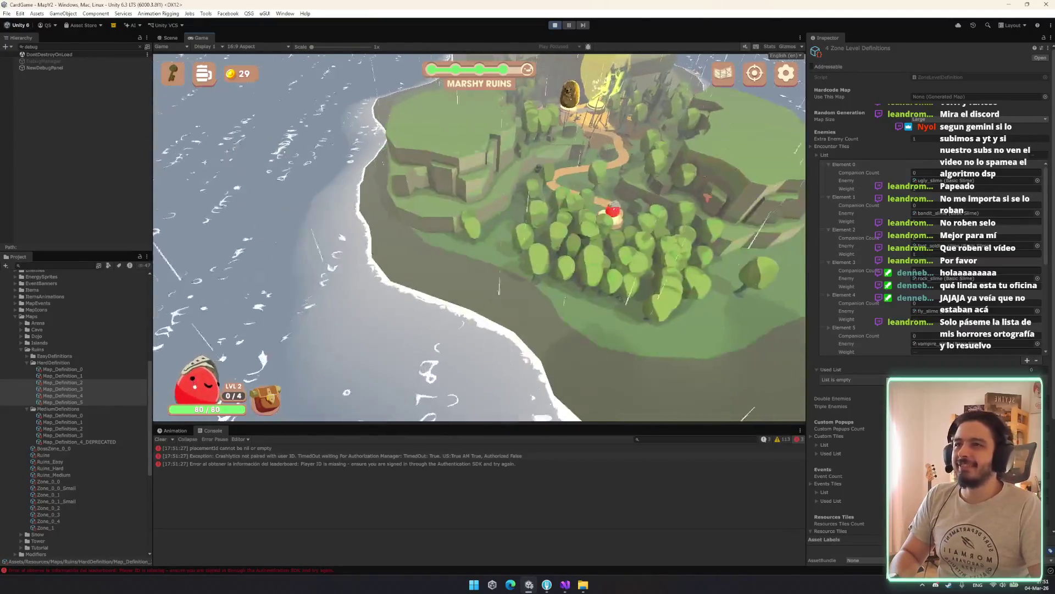
Open Window > Rendering > Lighting, dock it on the left, and show the Environment tab.
{"action": "left_click", "coordinate": [285, 13]}
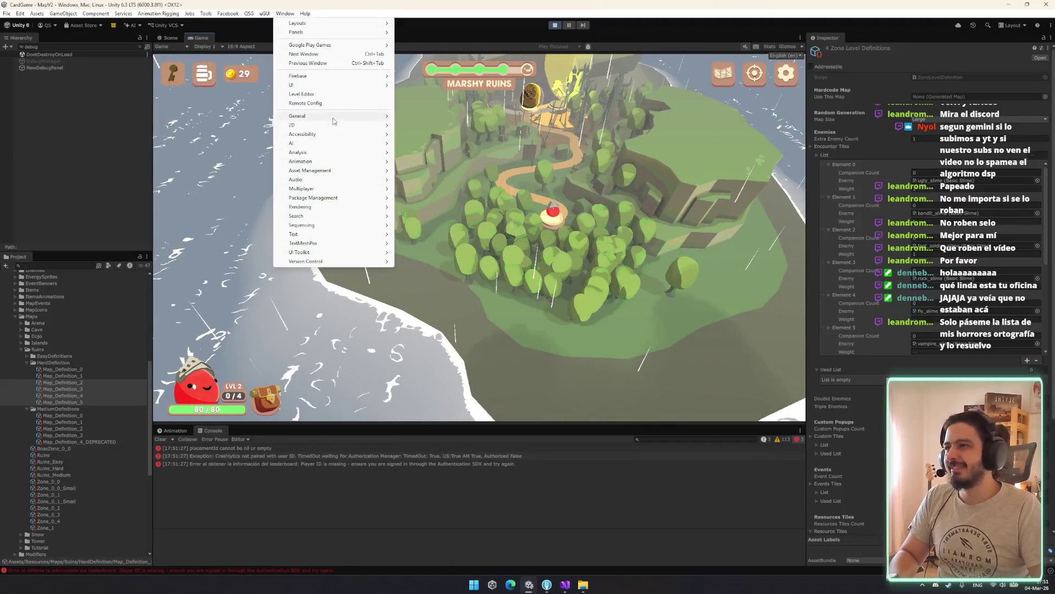
{"action": "mouse_move", "coordinate": [333, 121]}
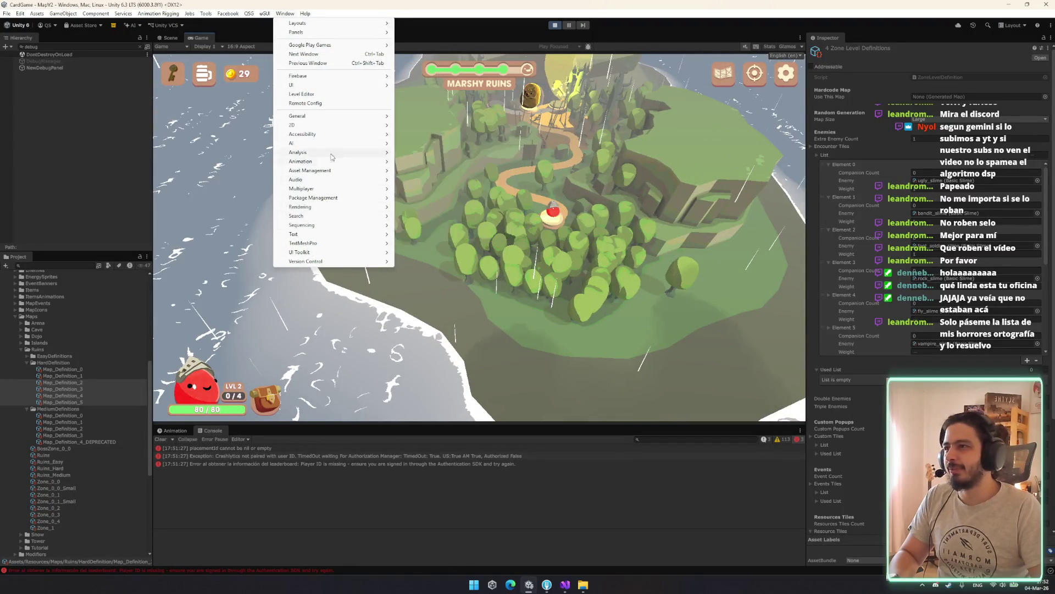
{"action": "left_click", "coordinate": [424, 211]}
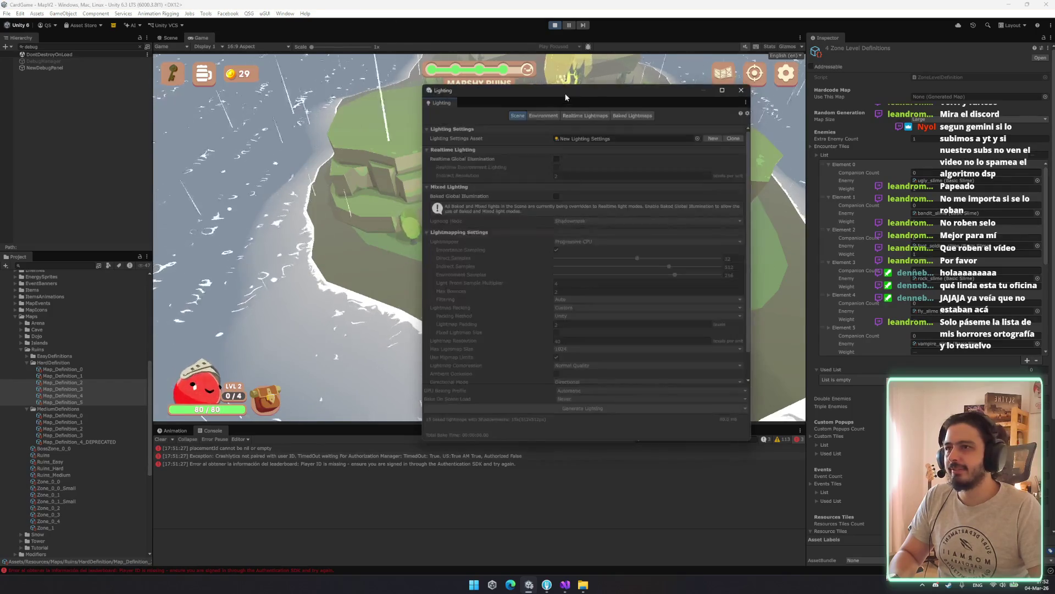
{"action": "left_click_drag", "start_coordinate": [582, 87], "coordinate": [161, 78]}
{"action": "left_click", "coordinate": [115, 108]}
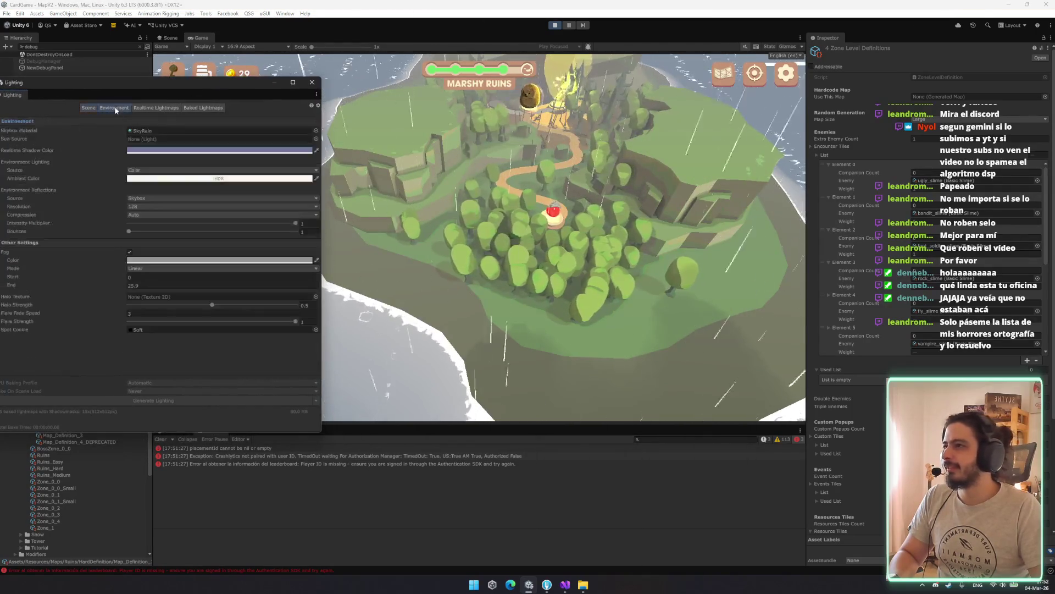
Drag Fog End down to nearly zero, then undo to restore the fog distance.
{"action": "mouse_move", "coordinate": [110, 285]}
{"action": "left_mouse_down"}
{"action": "mouse_move", "coordinate": [292, 296]}
{"action": "mouse_move", "coordinate": [880, 225]}
{"action": "mouse_move", "coordinate": [463, 174]}
{"action": "mouse_move", "coordinate": [691, 229]}
{"action": "mouse_move", "coordinate": [433, 257]}
{"action": "left_mouse_up"}
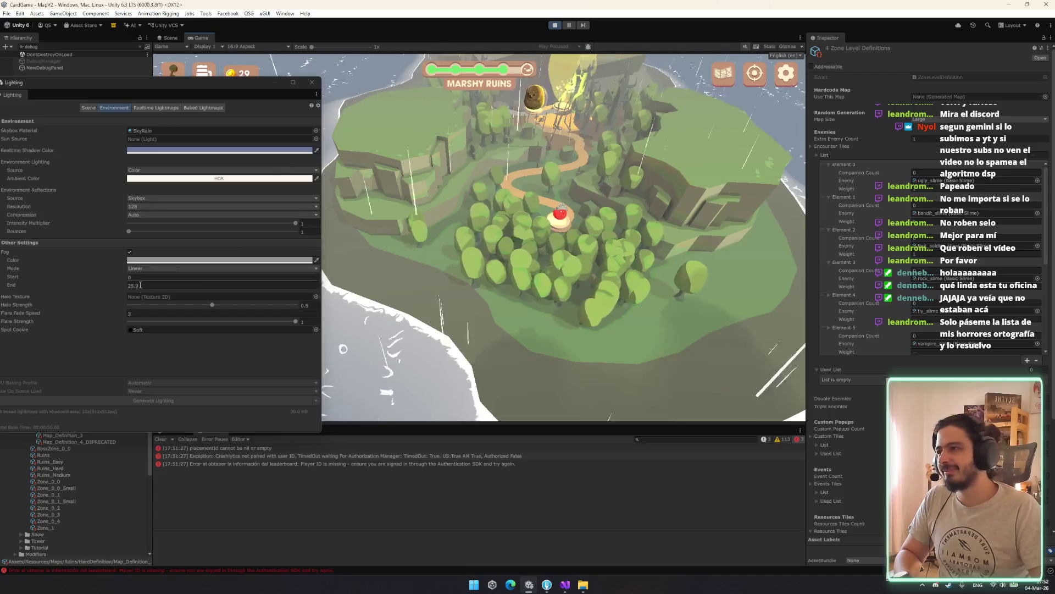
{"action": "left_click_drag", "start_coordinate": [17, 284], "coordinate": [7, 284]}
{"action": "key", "text": "ctrl+z"}
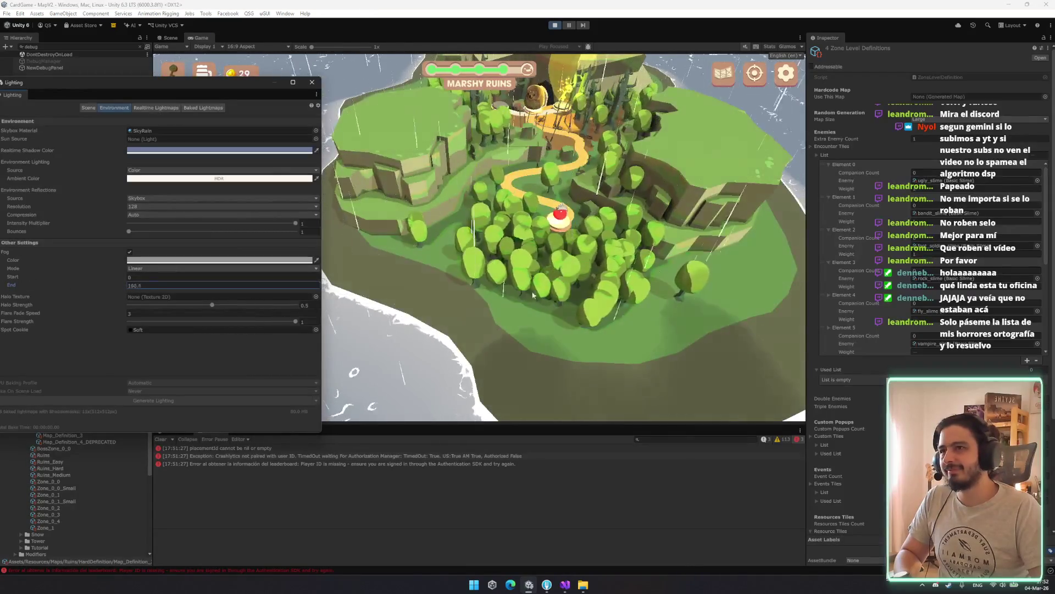
Close the Lighting window and step the DebugManager's MAP selector back to Ruins_Medium-3.
{"action": "left_click", "coordinate": [311, 82]}
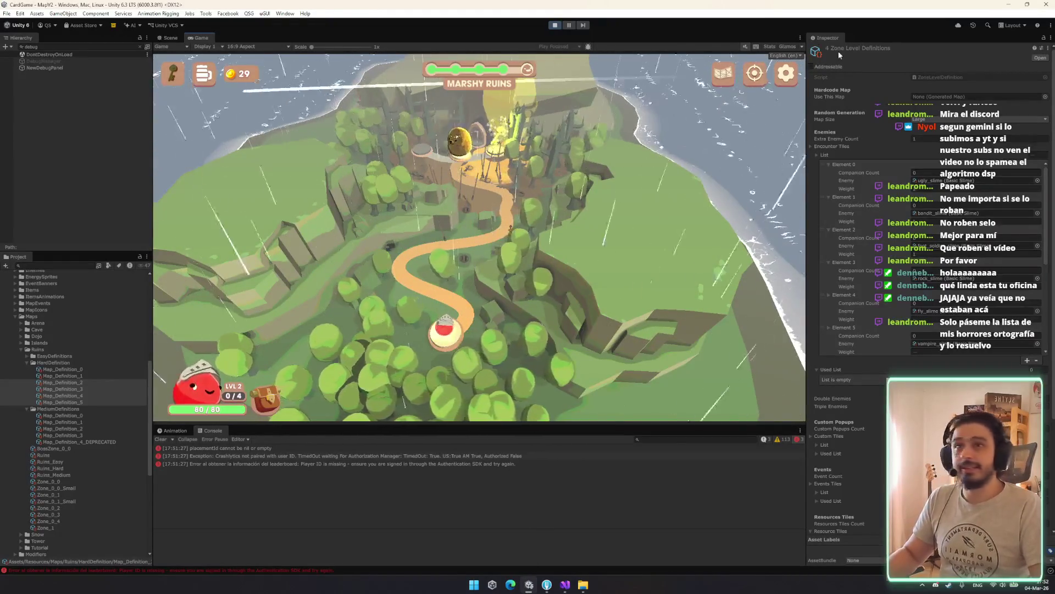
{"action": "left_click", "coordinate": [55, 61]}
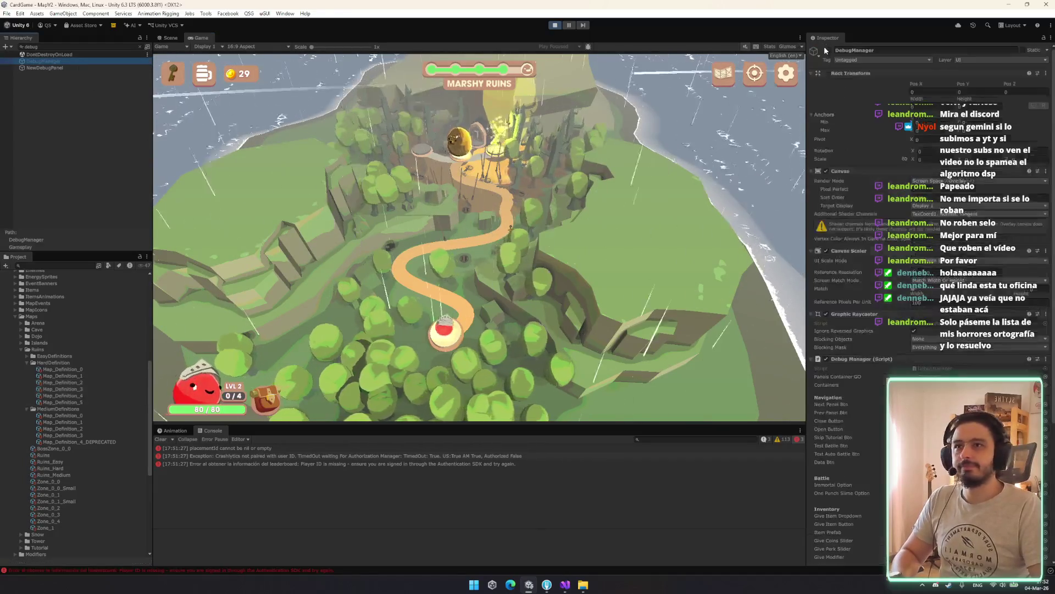
{"action": "left_click", "coordinate": [461, 107]}
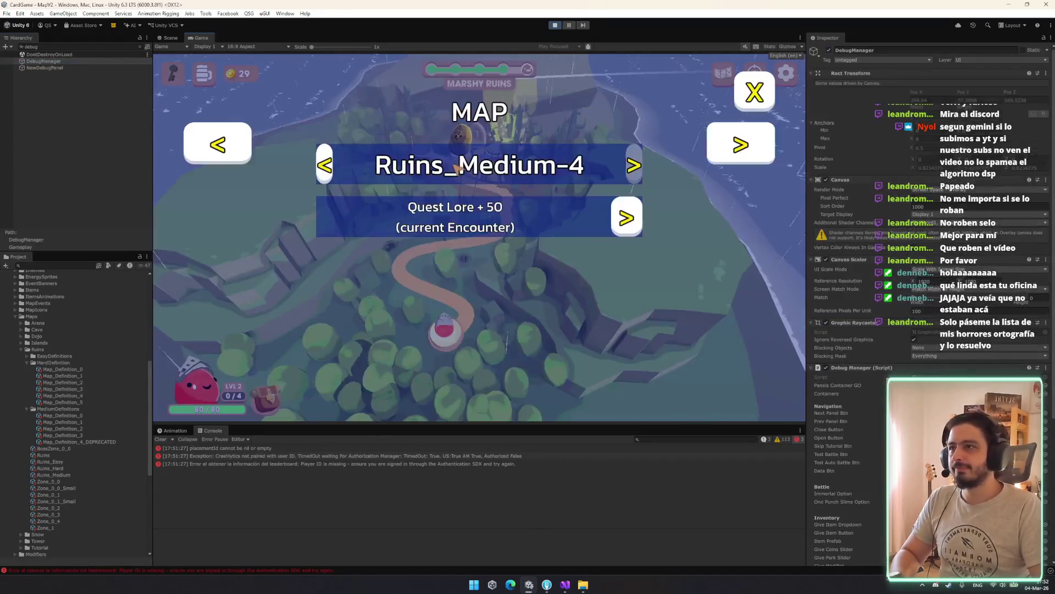
{"action": "left_click", "coordinate": [325, 165]}
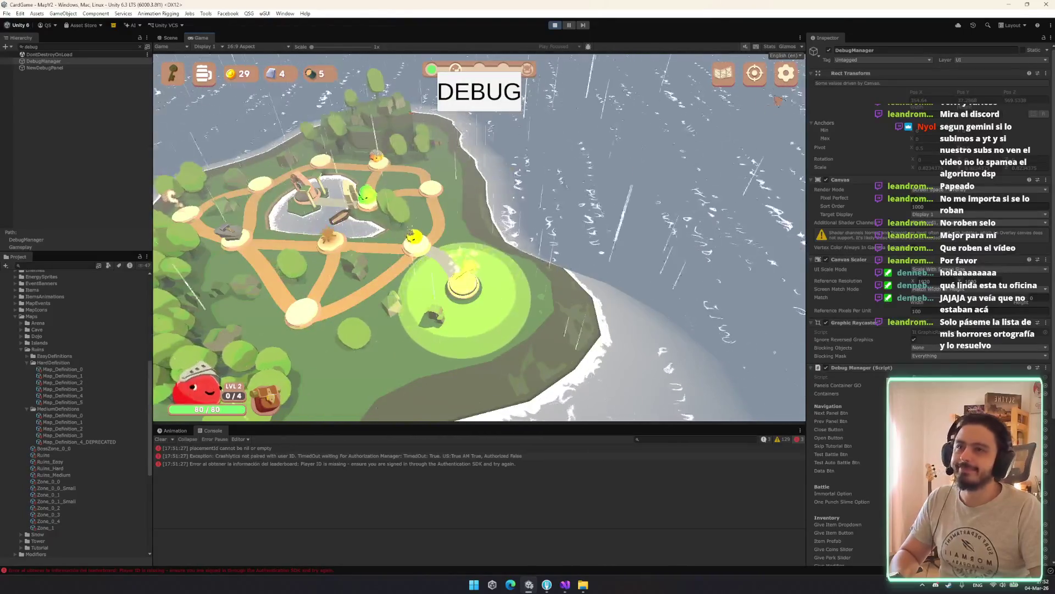
Quit the current run from the in-game settings, confirming with YES.
{"action": "left_click", "coordinate": [783, 80]}
{"action": "left_click", "coordinate": [478, 377]}
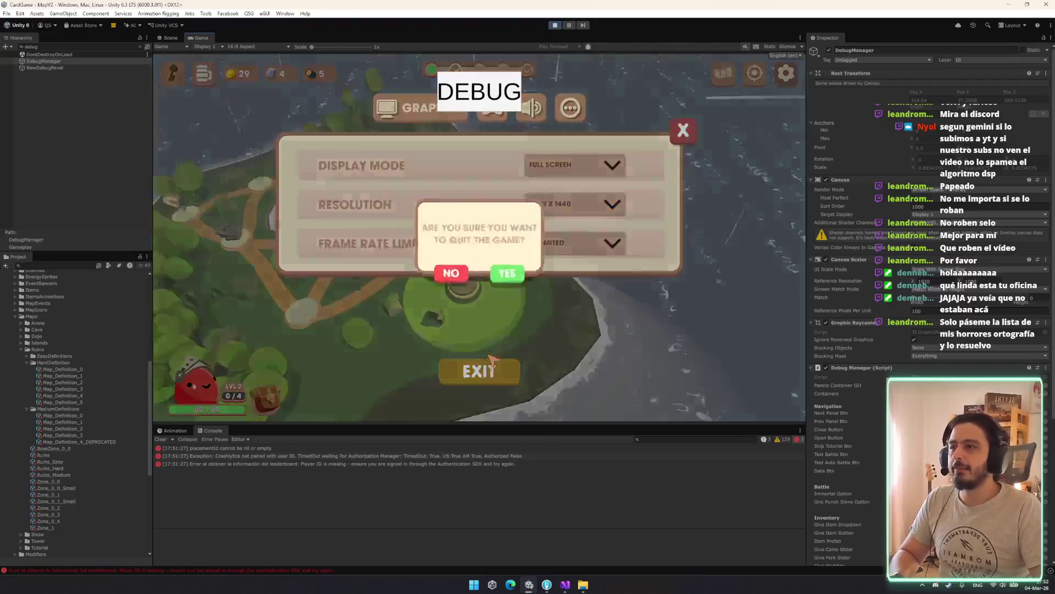
{"action": "left_click", "coordinate": [509, 276]}
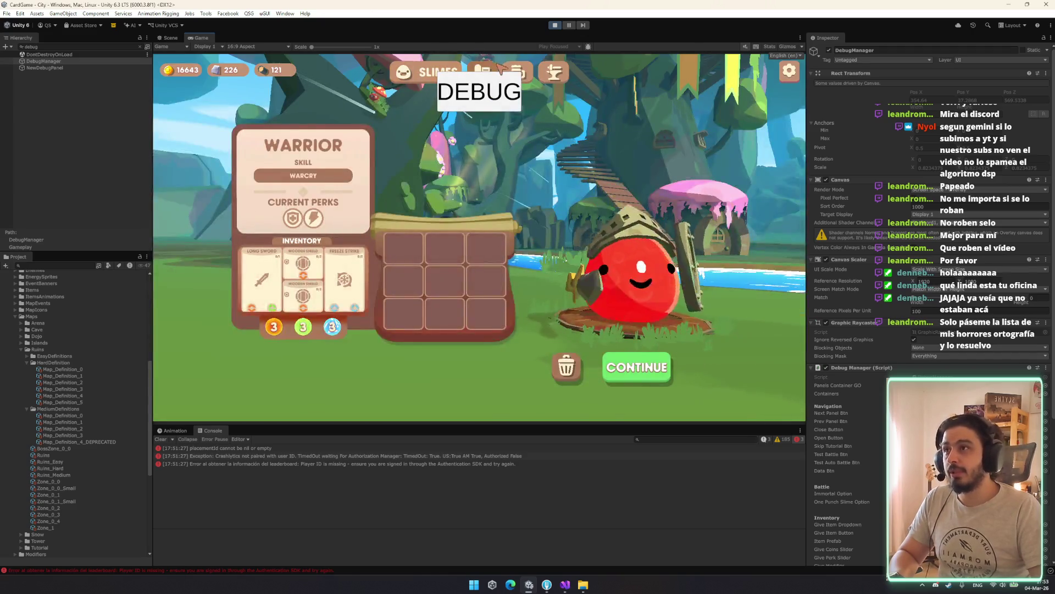
Browse the Town Hall, Tavern and Armory areas, then stop Play mode with Ctrl+P.
{"action": "left_click", "coordinate": [501, 68]}
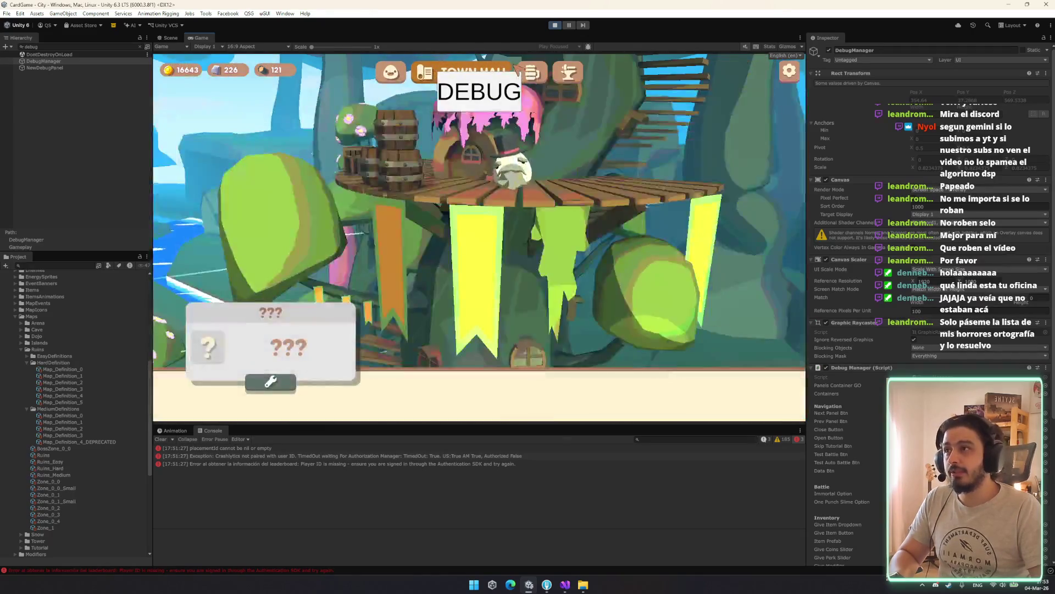
{"action": "key", "text": "Right"}
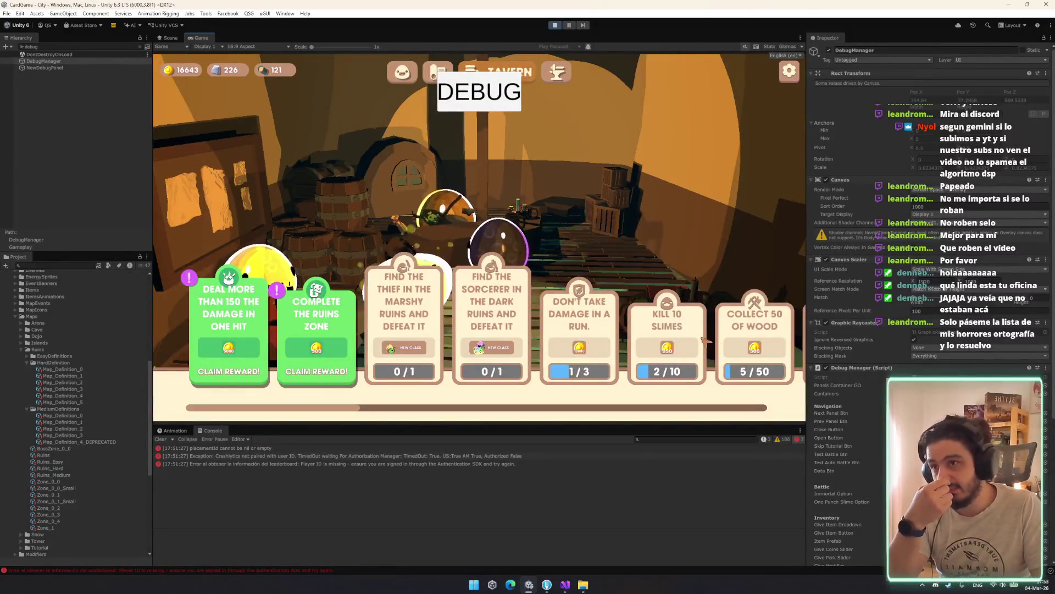
{"action": "left_click_drag", "start_coordinate": [543, 345], "coordinate": [329, 321]}
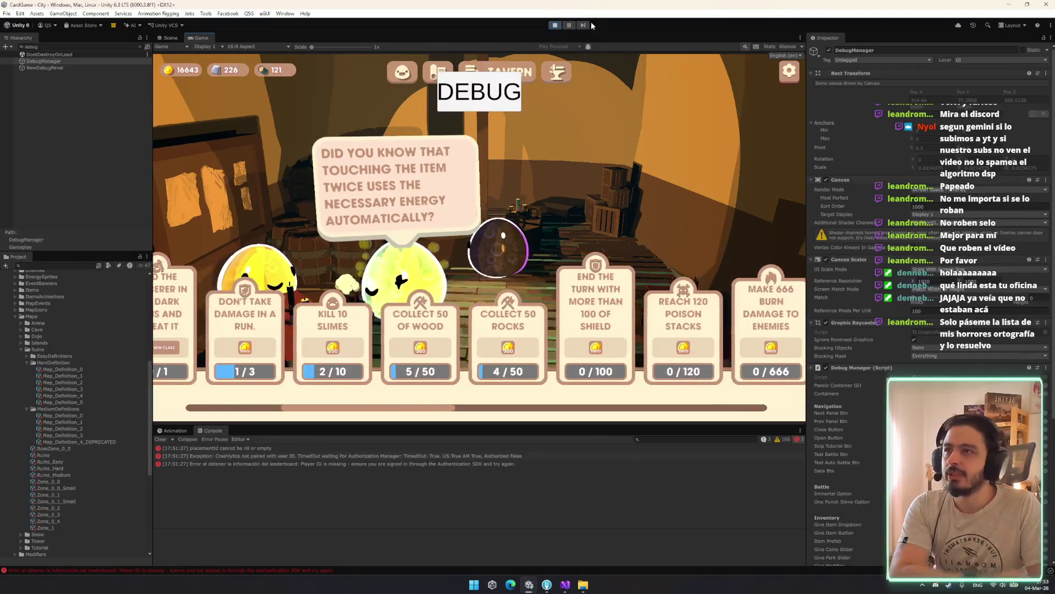
{"action": "left_click", "coordinate": [571, 82]}
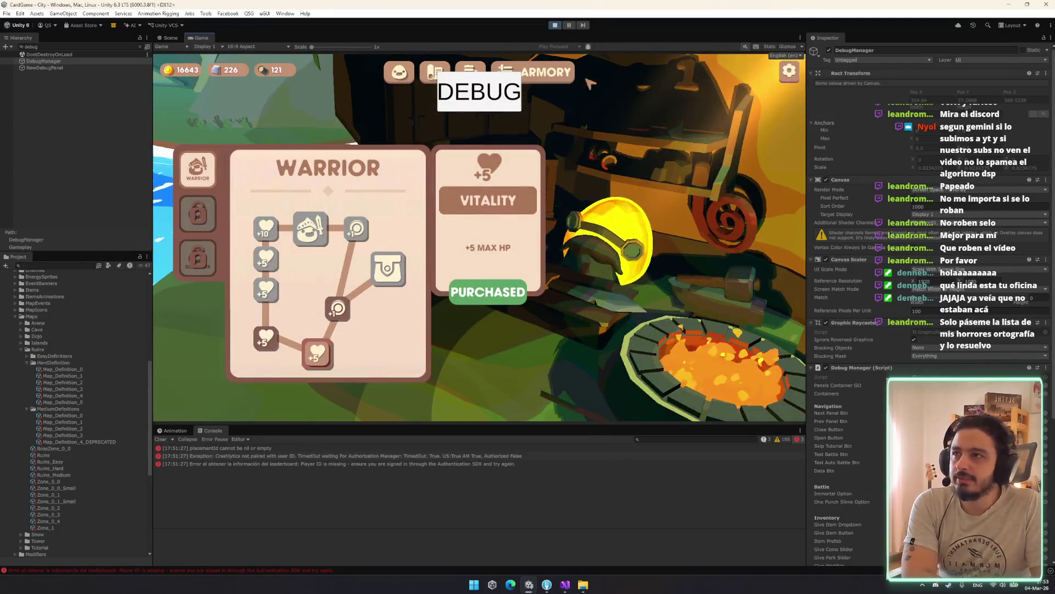
{"action": "key", "text": "F1"}
{"action": "key", "text": "F1"}
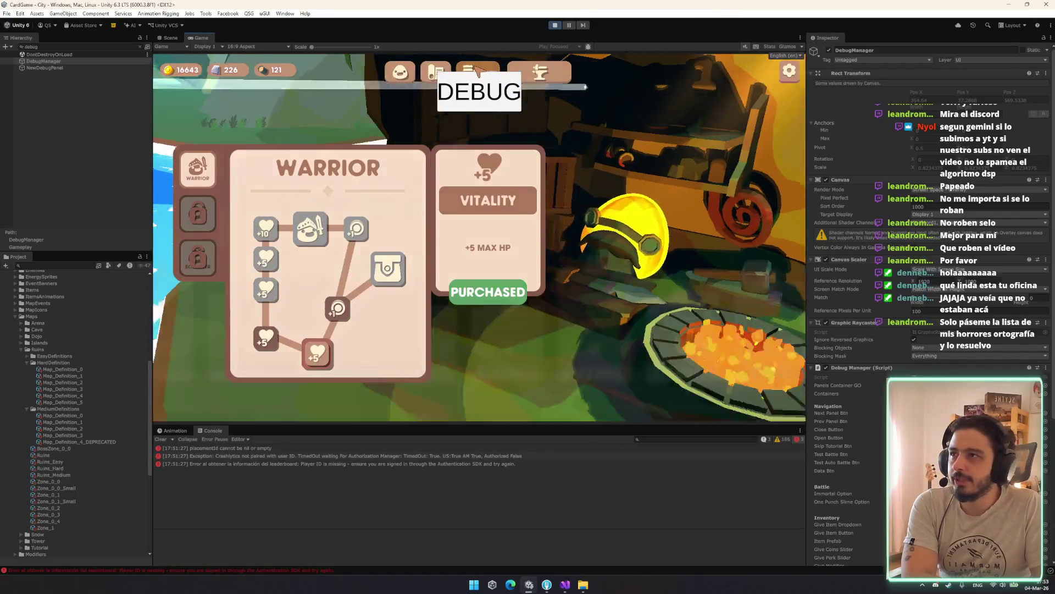
{"action": "left_click", "coordinate": [467, 72]}
{"action": "left_click", "coordinate": [446, 73]}
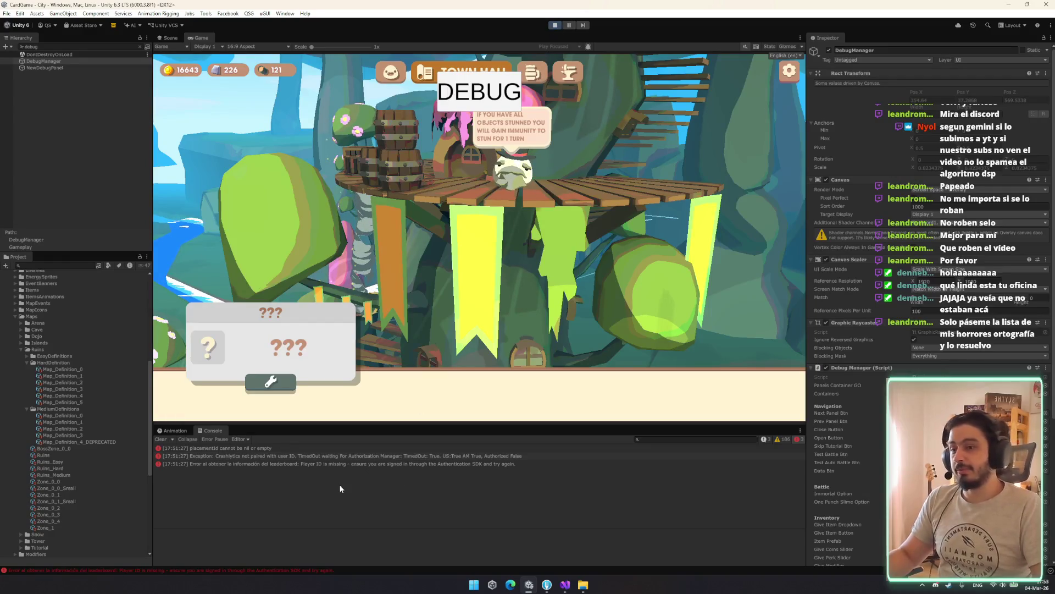
{"action": "key", "text": "ctrl+p"}
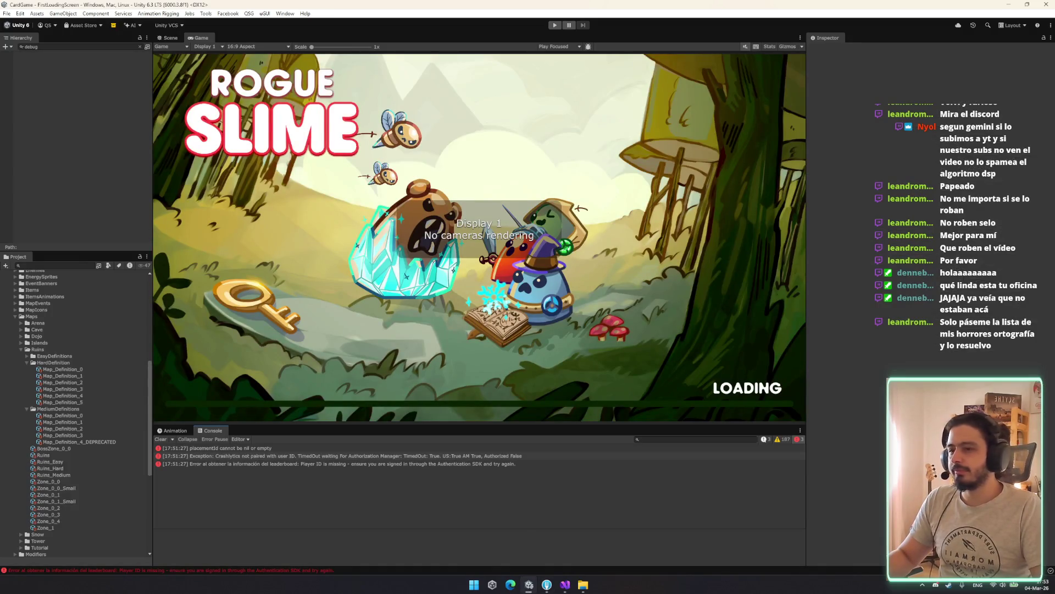
In Fork, select the eight changed Map_Definition files and stage them.
{"action": "left_click", "coordinate": [548, 586]}
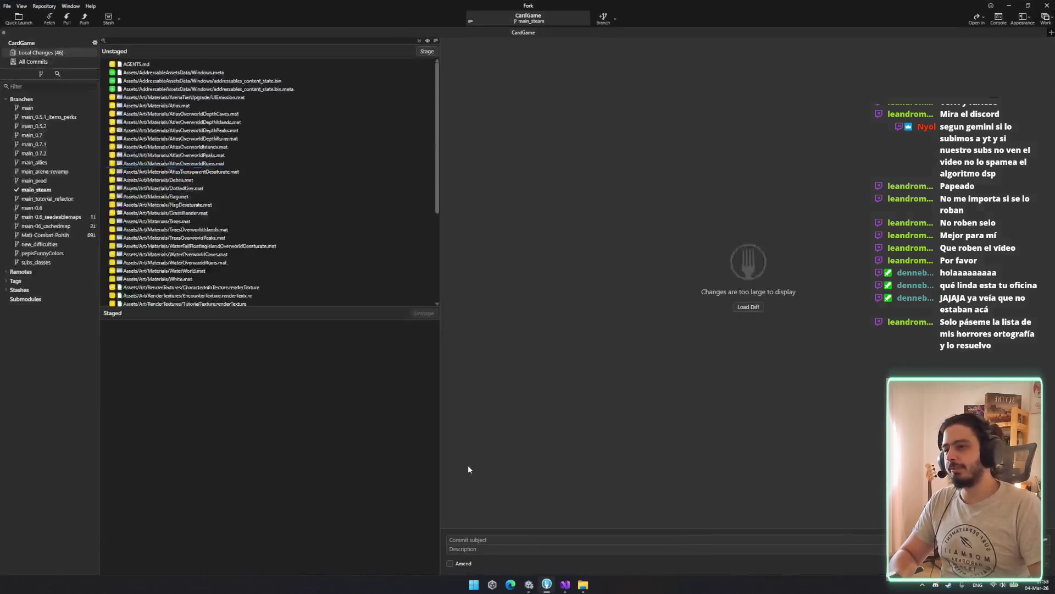
{"action": "scroll", "coordinate": [219, 197], "scroll_direction": "down", "scroll_amount": 5}
{"action": "left_click", "coordinate": [220, 97]}
{"action": "left_click", "coordinate": [231, 221]}
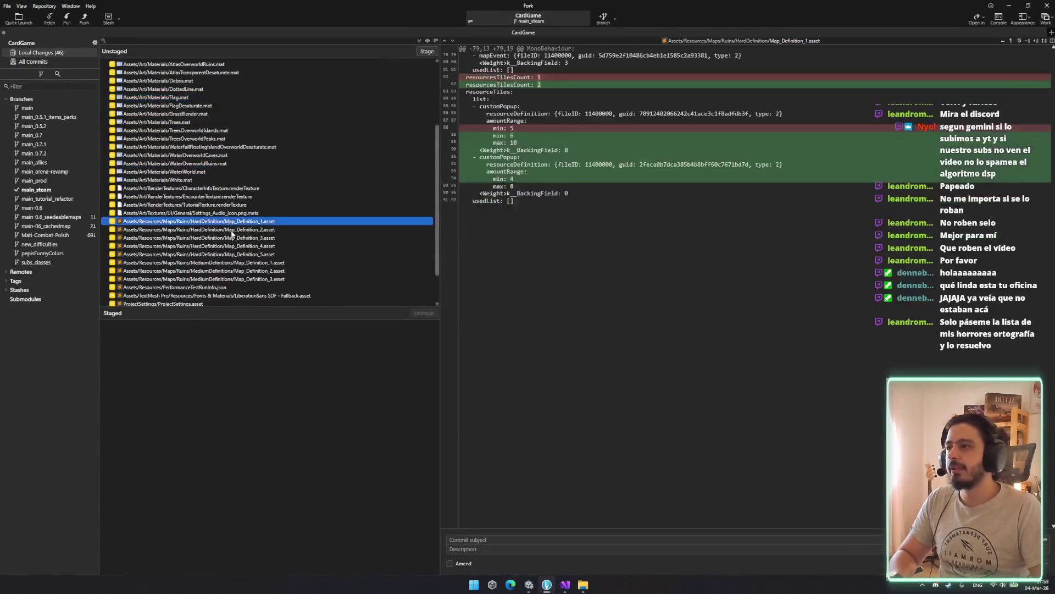
{"action": "left_click", "coordinate": [247, 196]}
{"action": "scroll", "coordinate": [259, 238], "scroll_direction": "down", "scroll_amount": 1}
{"action": "left_click", "coordinate": [274, 237], "text": "shift"}
{"action": "key", "text": "space"}
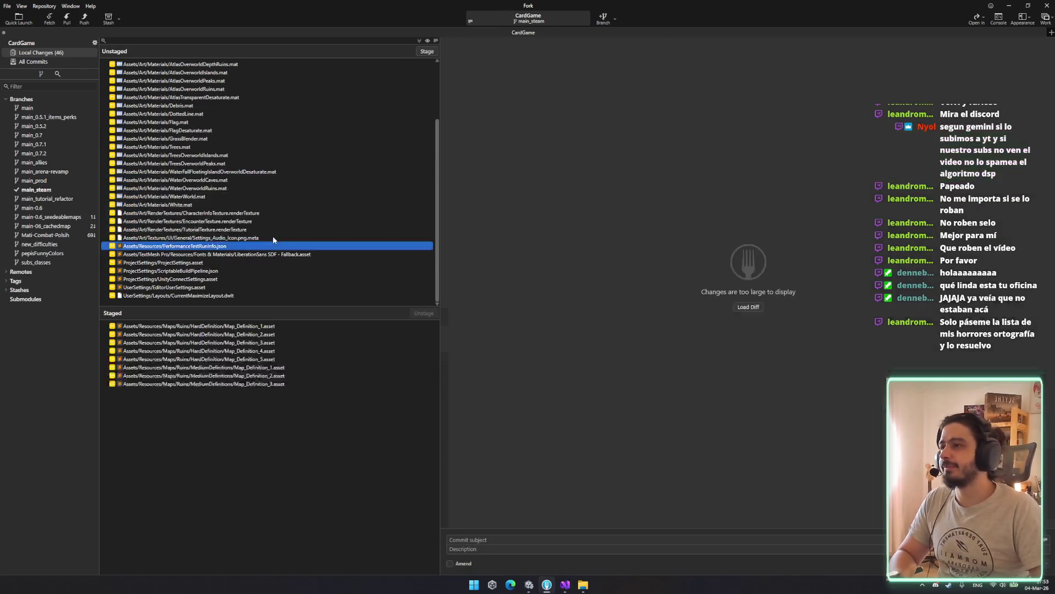
Review the remaining unstaged diffs, including ProjectSettings.asset and CharacterInfoTexture.
{"action": "left_click", "coordinate": [273, 237]}
{"action": "left_click", "coordinate": [264, 262]}
{"action": "left_click", "coordinate": [222, 278]}
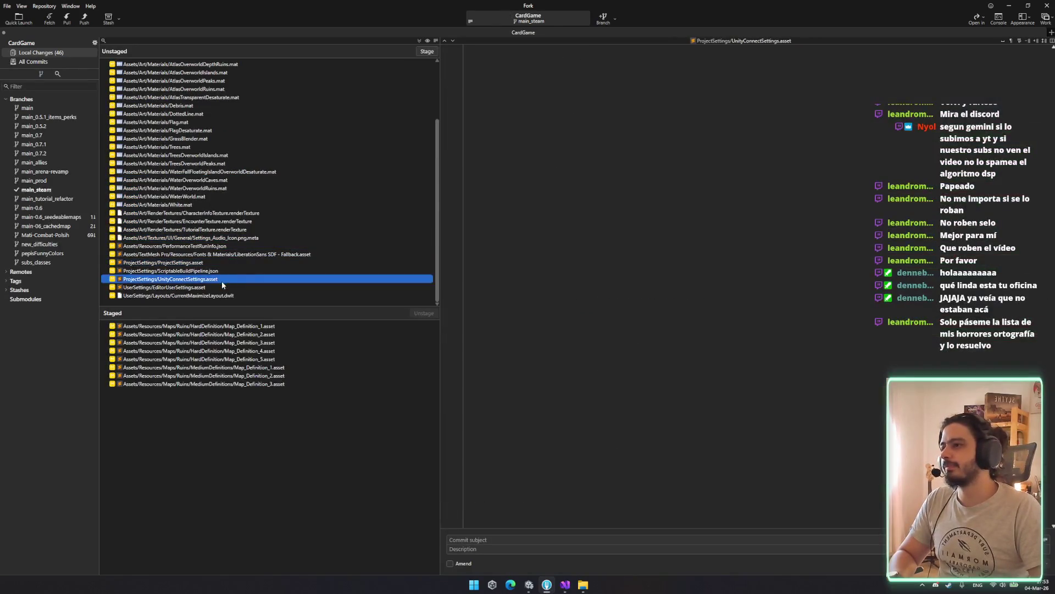
{"action": "left_click", "coordinate": [222, 287]}
{"action": "left_click", "coordinate": [219, 262]}
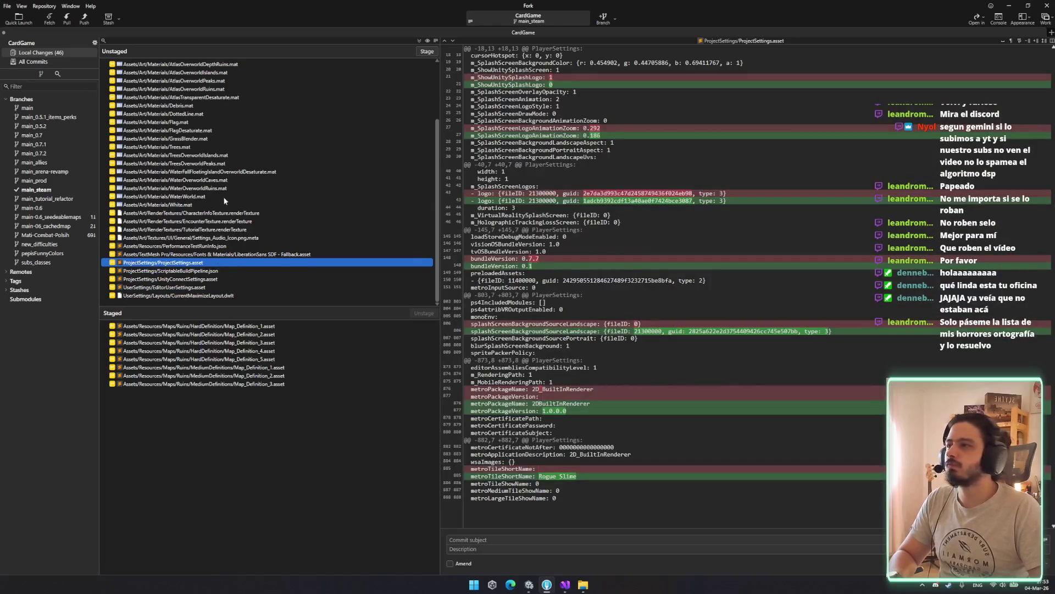
{"action": "left_click", "coordinate": [203, 155]}
{"action": "left_click", "coordinate": [190, 213]}
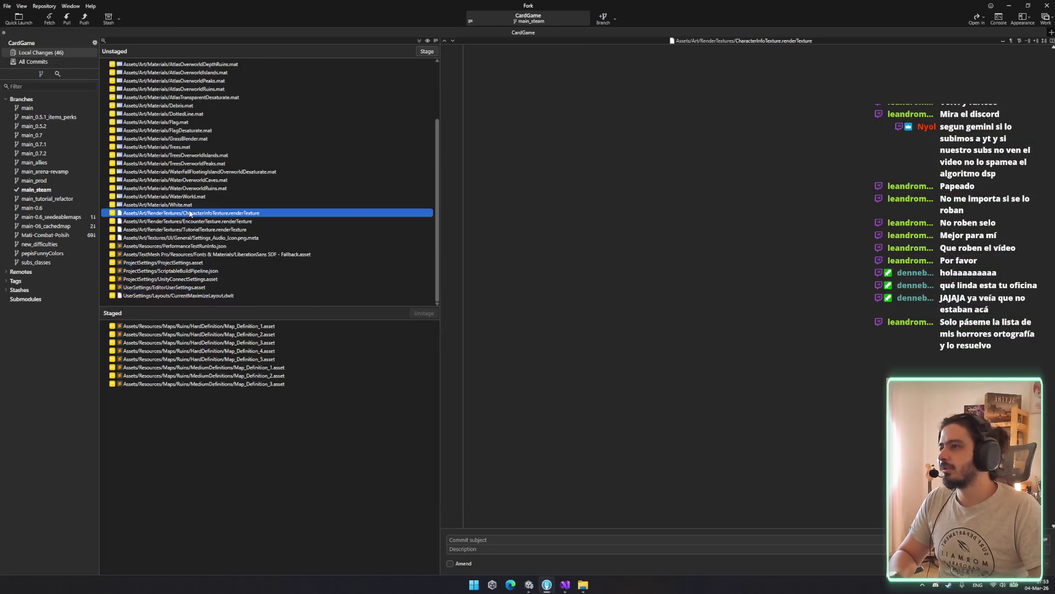
Draft the commit summary starting 'Added' and review the staged Medium Map_Definition_3 diff.
{"action": "left_click", "coordinate": [504, 538]}
{"action": "type", "text": "Added nbew"}
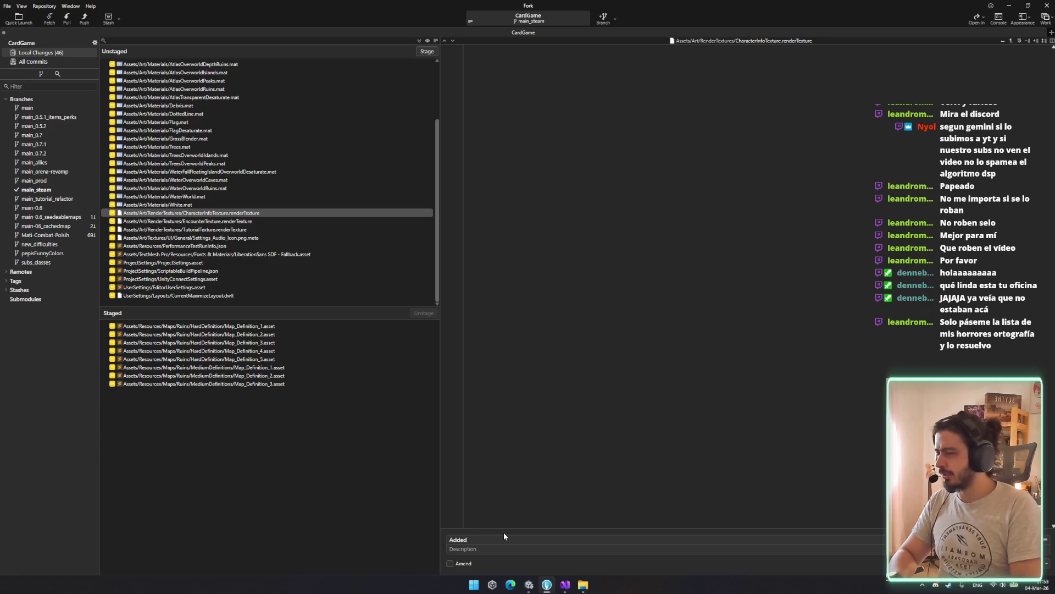
{"action": "left_click", "coordinate": [250, 367]}
{"action": "left_click", "coordinate": [259, 384]}
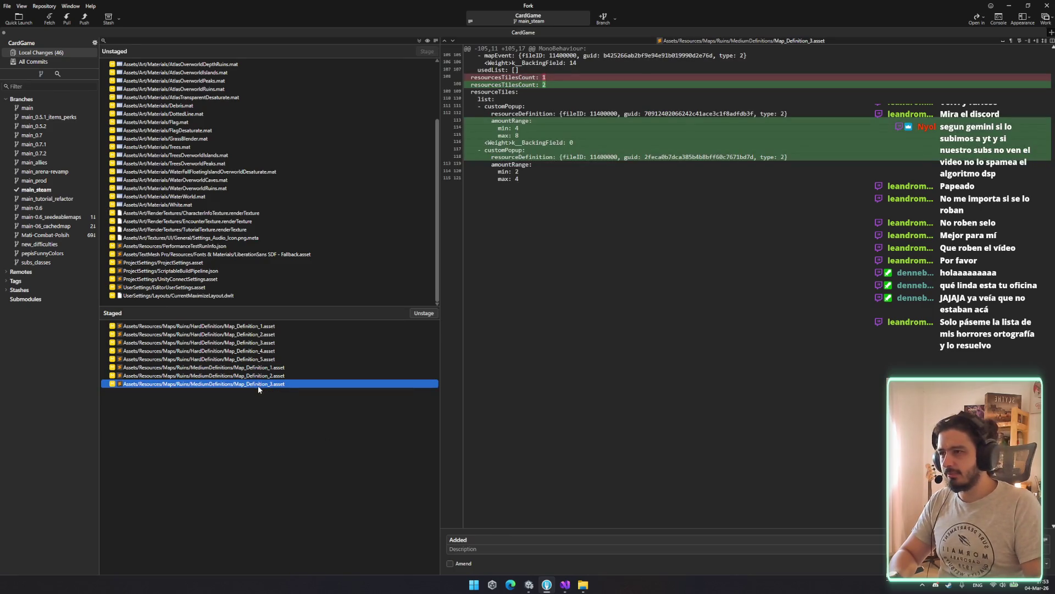
Switch back to the Unity editor.
{"action": "left_click", "coordinate": [527, 588]}
{"action": "left_click", "coordinate": [524, 589]}
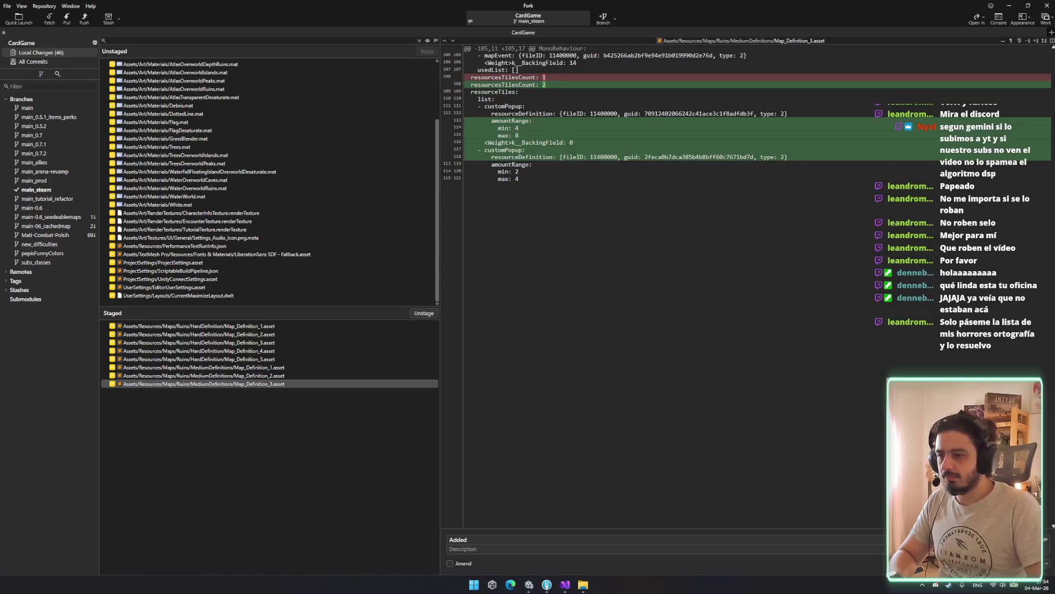
{"action": "left_click", "coordinate": [529, 584]}
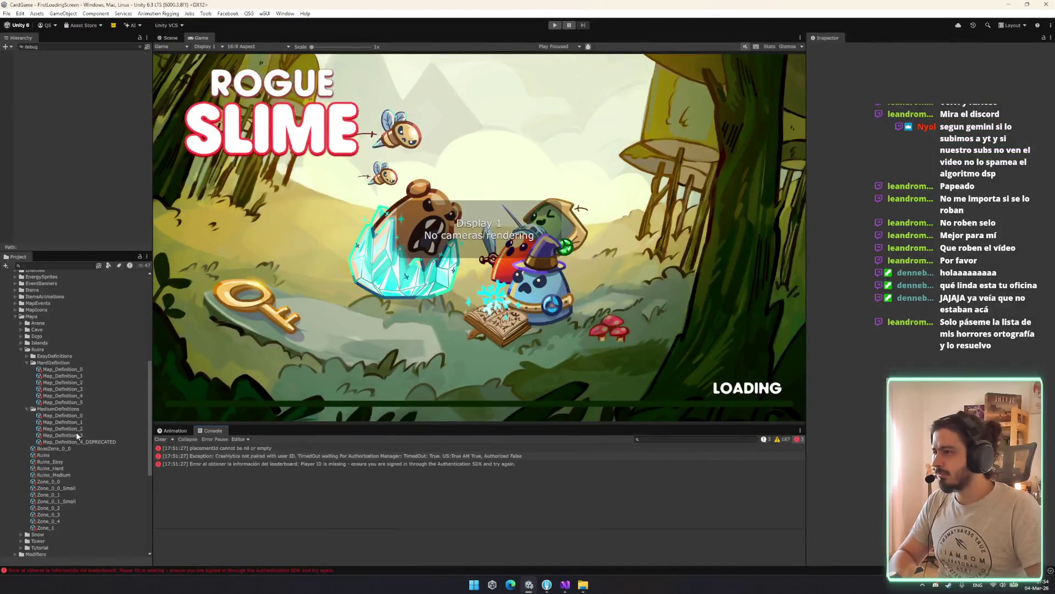
Inspect the Medium Ruins Map_Definition assets one by one in the Project panel.
{"action": "left_click", "coordinate": [78, 436]}
{"action": "left_click", "coordinate": [88, 428]}
{"action": "left_click", "coordinate": [89, 420]}
{"action": "left_click", "coordinate": [90, 413]}
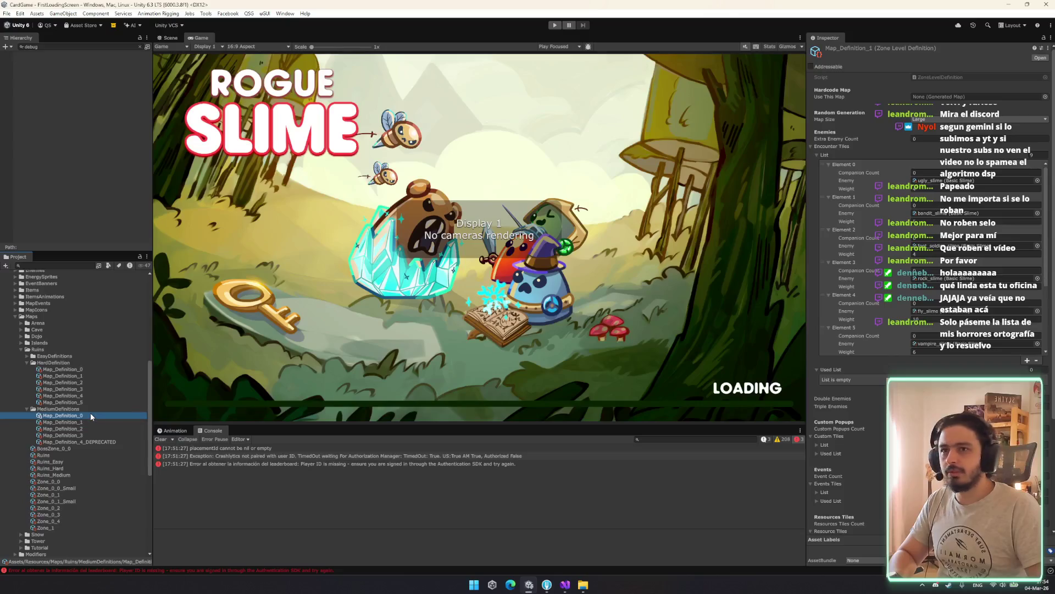
{"action": "left_click", "coordinate": [91, 421]}
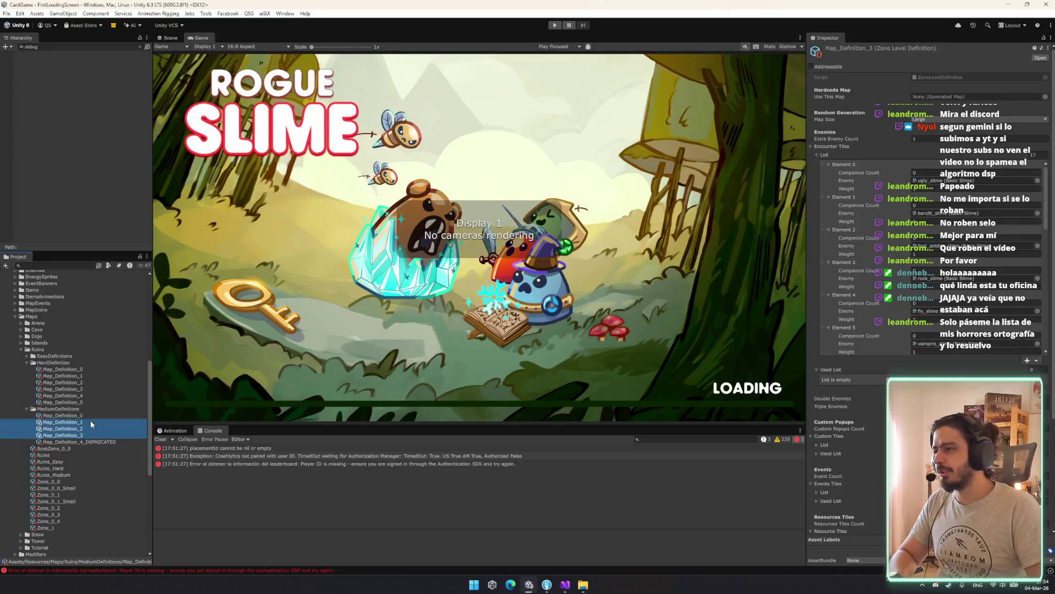
Select Hard map definitions 1 through 5 together, then bring Fork to the front.
{"action": "left_click", "coordinate": [87, 395]}
{"action": "left_click", "coordinate": [90, 403], "text": "shift"}
{"action": "left_click", "coordinate": [86, 376], "text": "shift"}
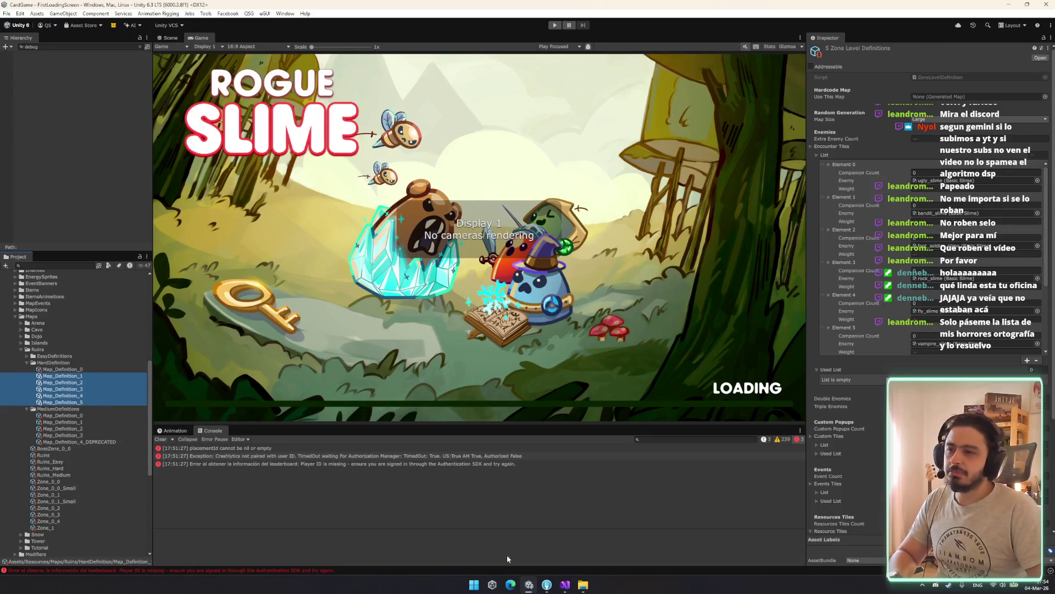
{"action": "left_click", "coordinate": [549, 586]}
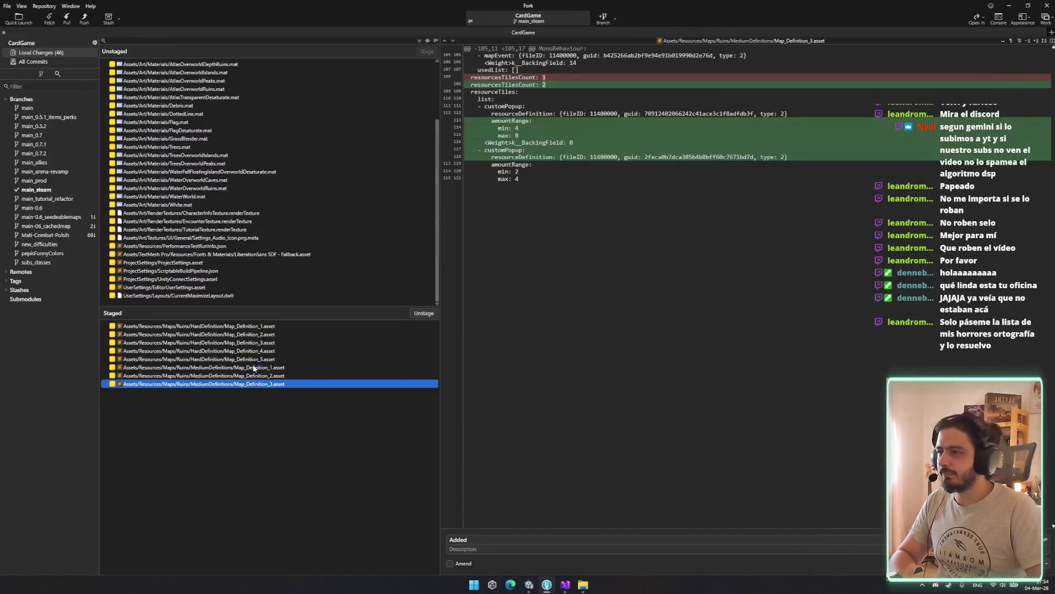
Check the staged Medium Map_Definition_1 diff shows resourcesTilesCount going from 1 to 2.
{"action": "left_click", "coordinate": [254, 367]}
{"action": "left_click", "coordinate": [273, 385]}
{"action": "left_click", "coordinate": [273, 367]}
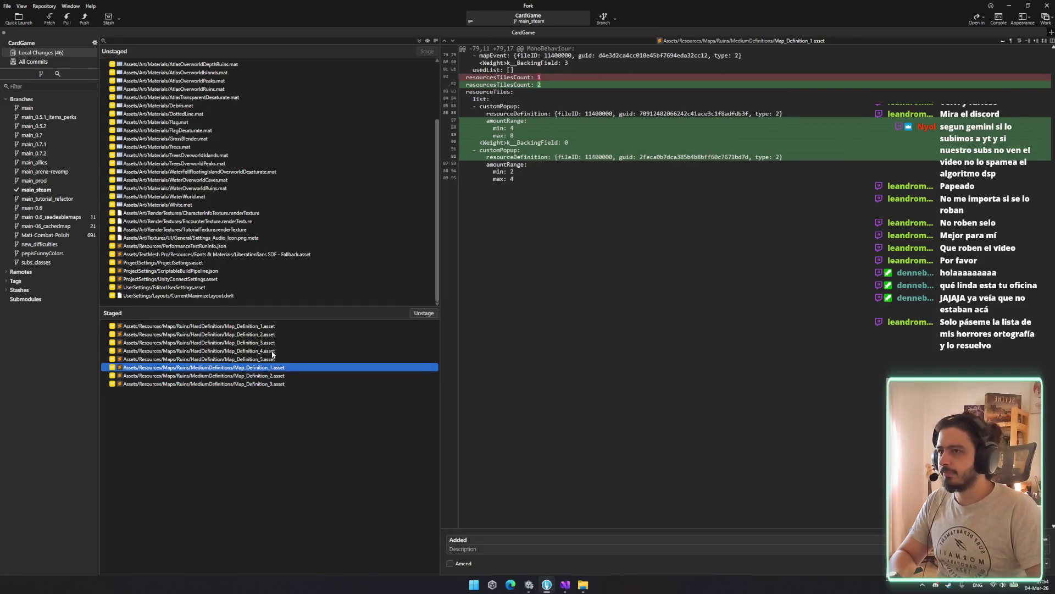
Confirm the same resourcesTilesCount change in the Hard map definitions, then return to Unity.
{"action": "left_click", "coordinate": [272, 352]}
{"action": "left_click", "coordinate": [270, 342]}
{"action": "left_click", "coordinate": [266, 326]}
{"action": "left_click", "coordinate": [265, 335]}
{"action": "left_click", "coordinate": [265, 358]}
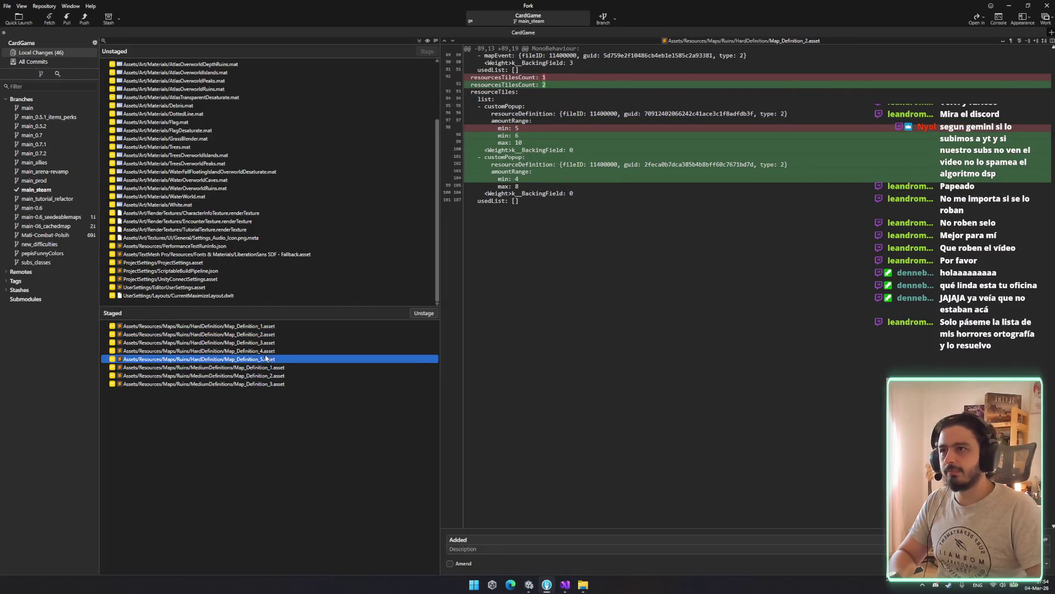
{"action": "left_click", "coordinate": [532, 537]}
{"action": "left_click", "coordinate": [528, 584]}
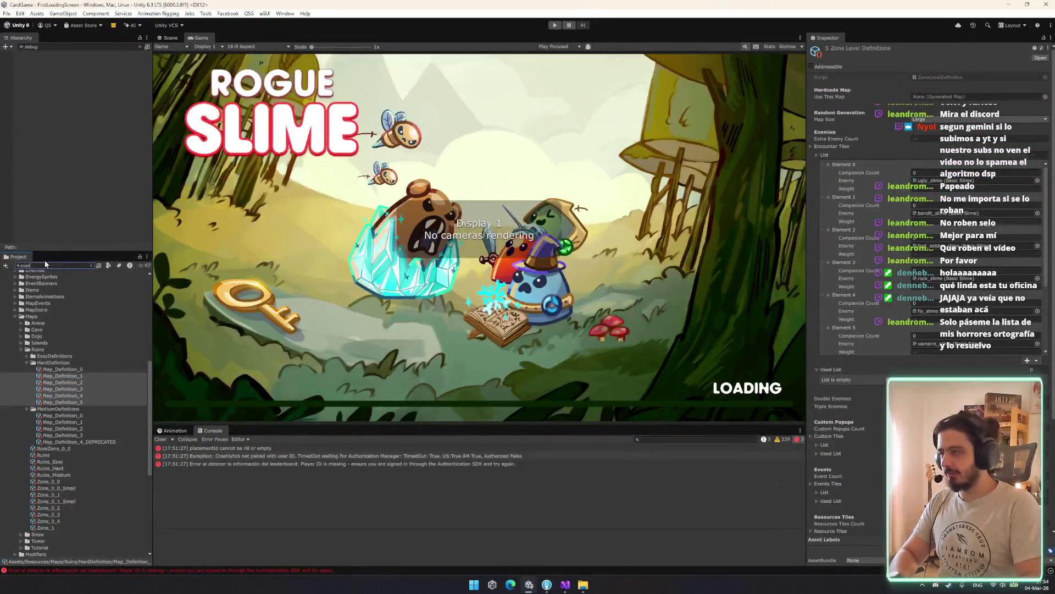
Load the Overworld scene via SceneTool, then search 'story' and open the StoryZones prefab.
{"action": "left_click", "coordinate": [91, 265]}
{"action": "key", "text": "ctrl+shift+s"}
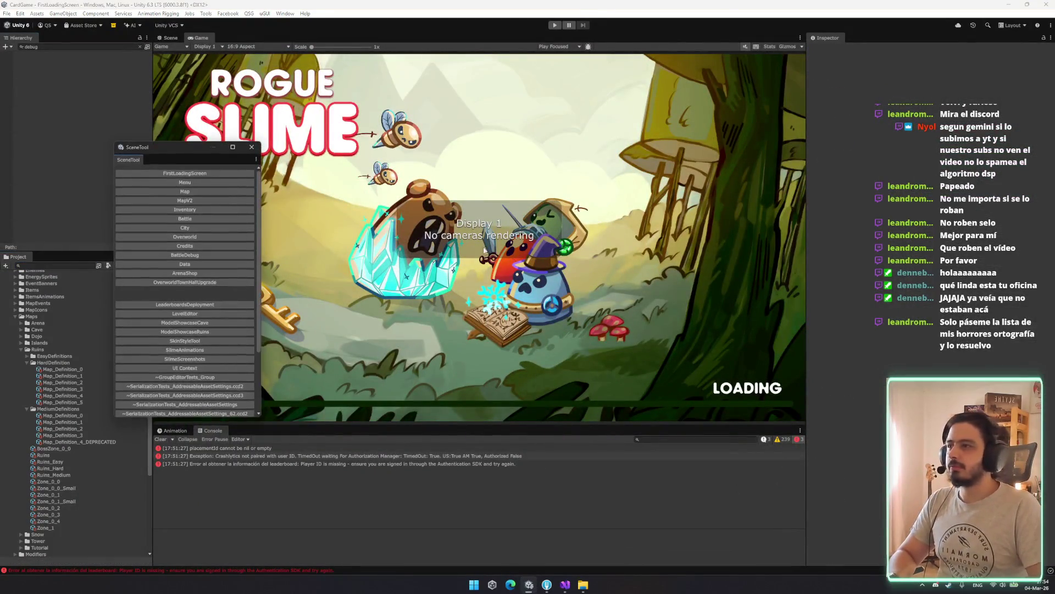
{"action": "left_click", "coordinate": [201, 228]}
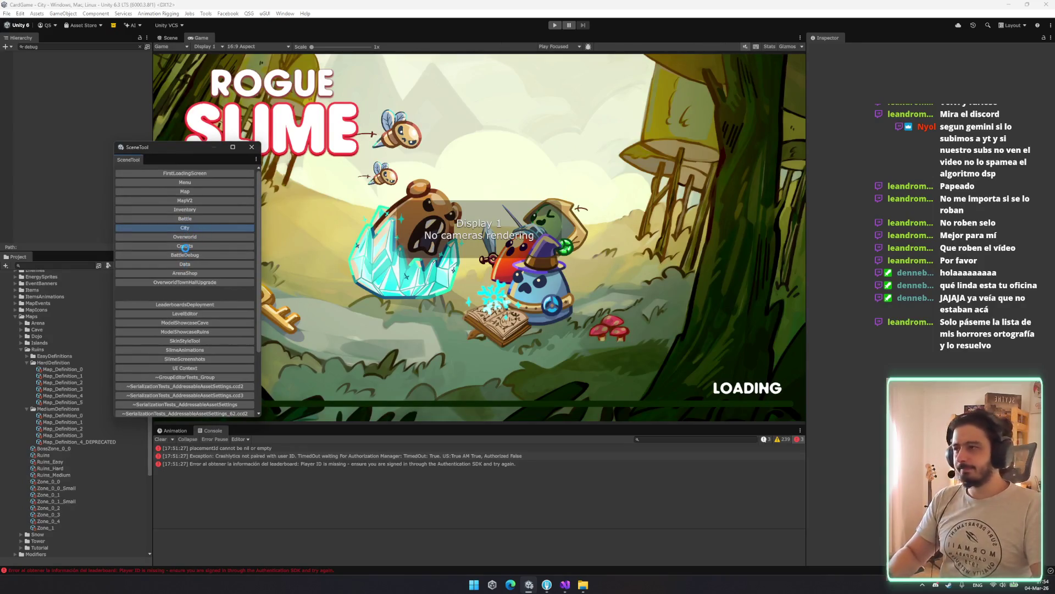
{"action": "left_click", "coordinate": [186, 246]}
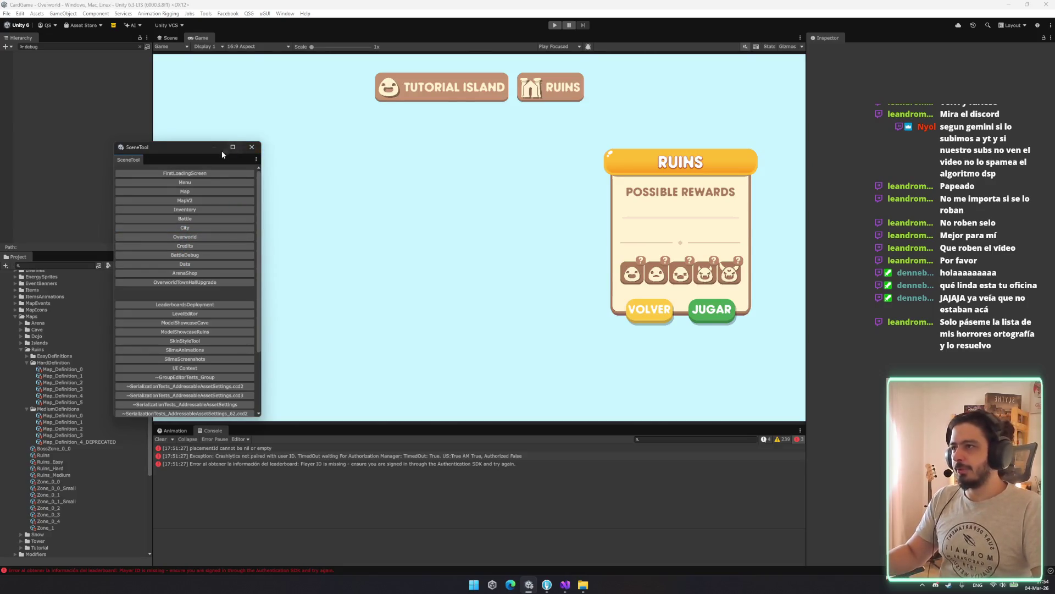
{"action": "left_click", "coordinate": [251, 149]}
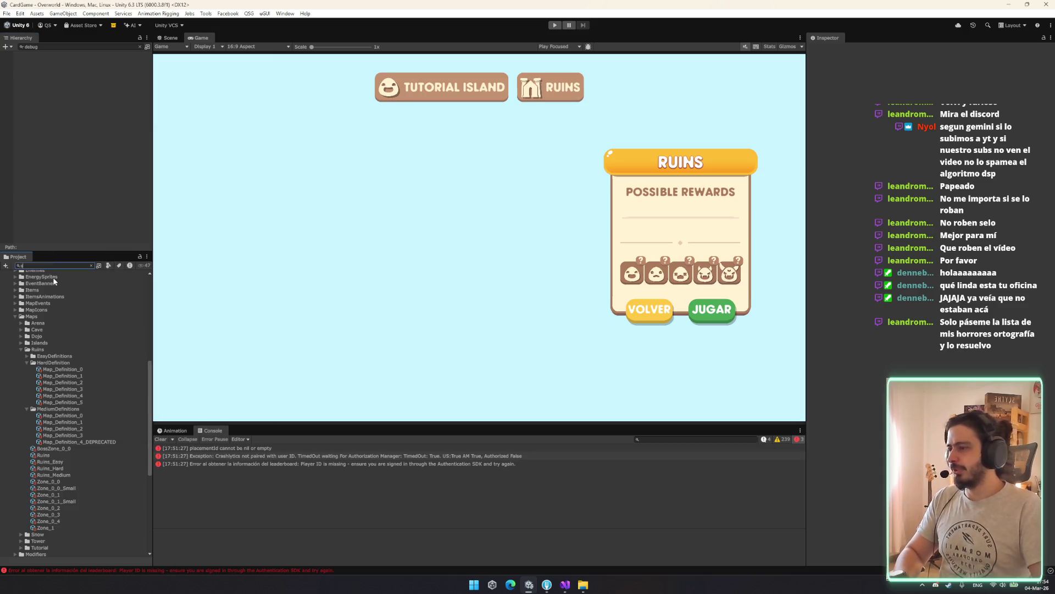
{"action": "type", "text": "t"}
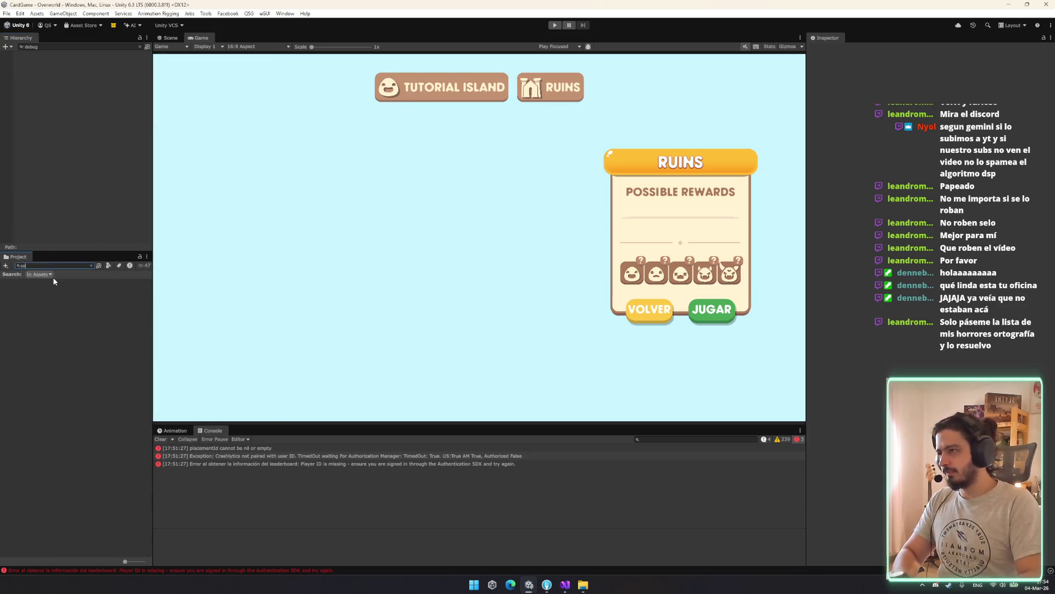
{"action": "type", "text": "orstory"}
{"action": "double_click", "coordinate": [28, 282]}
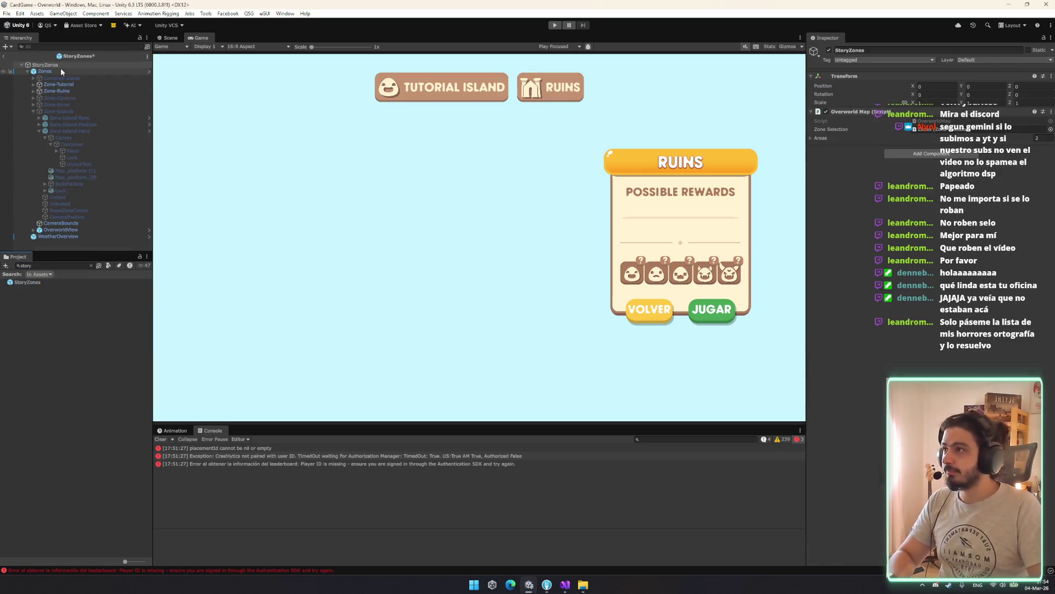
Select both Pet reward icons on the RUINS cards and deactivate them.
{"action": "double_click", "coordinate": [81, 98]}
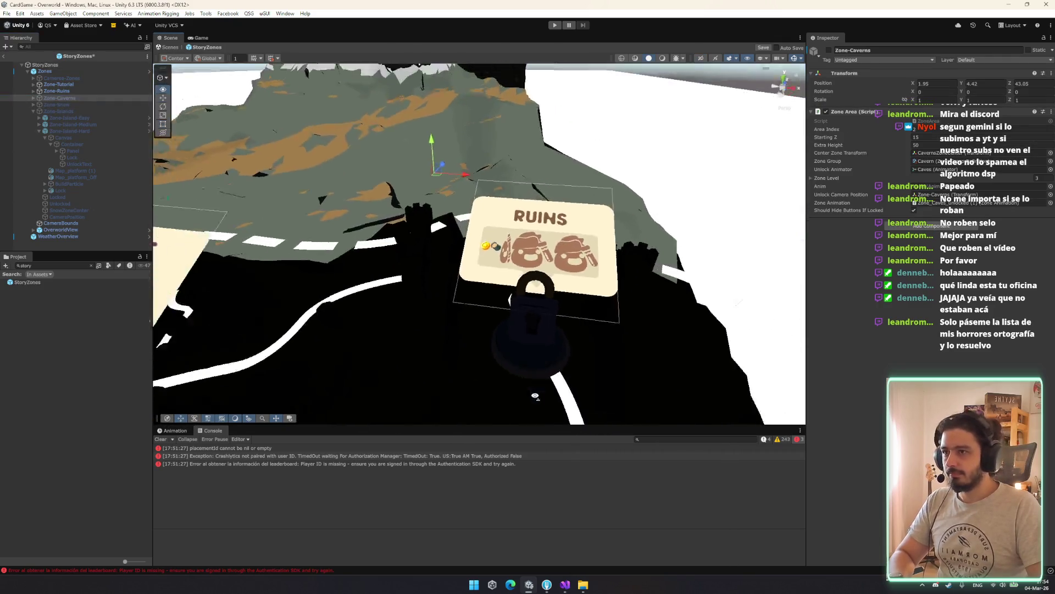
{"action": "mouse_move", "coordinate": [535, 395]}
{"action": "left_mouse_down"}
{"action": "mouse_move", "coordinate": [554, 411]}
{"action": "mouse_move", "coordinate": [571, 406]}
{"action": "mouse_move", "coordinate": [566, 250]}
{"action": "left_mouse_up"}
{"action": "left_click", "coordinate": [565, 248]}
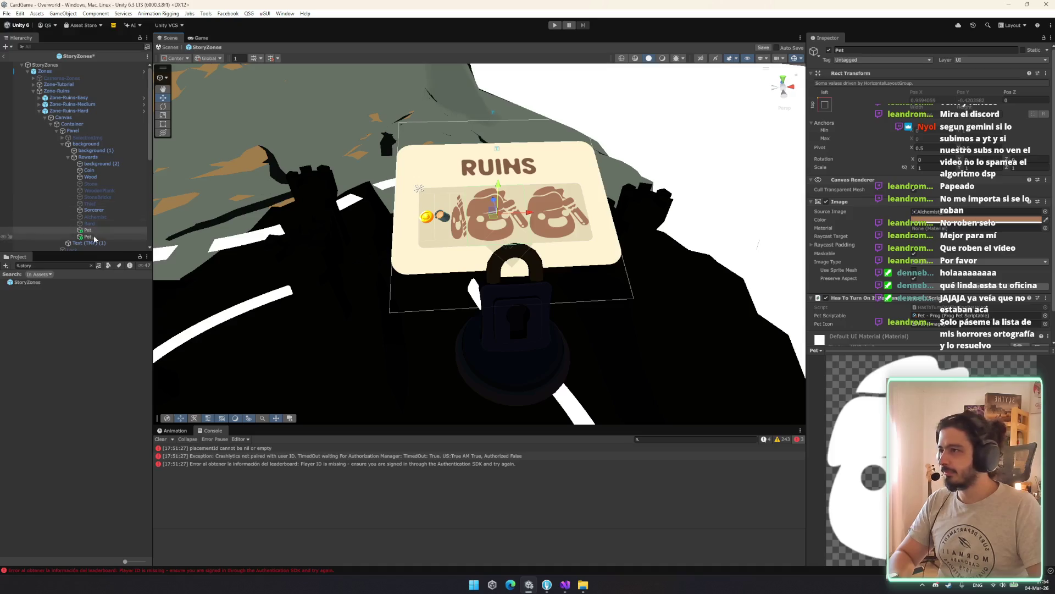
{"action": "left_click", "coordinate": [87, 236], "text": "ctrl"}
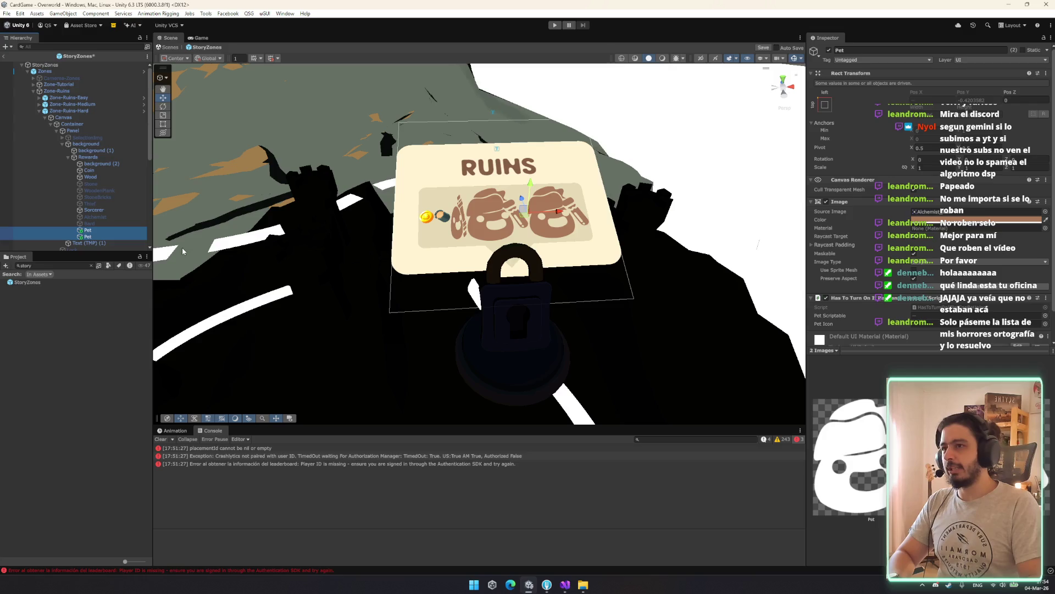
{"action": "left_click", "coordinate": [829, 50]}
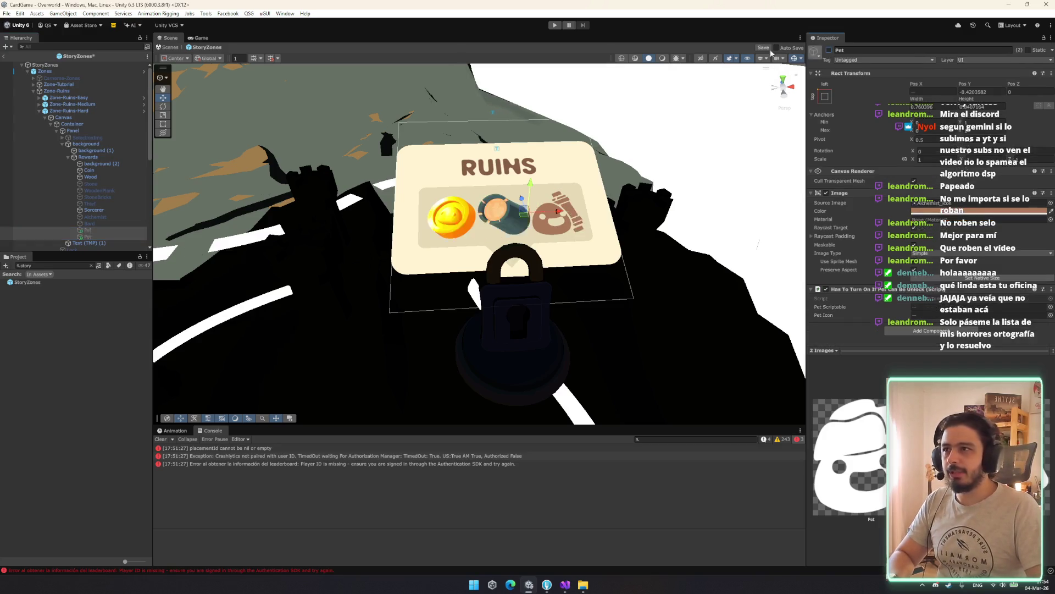
Find the Stone reward icon in the medium Ruins card's Rewards group and activate it.
{"action": "left_click", "coordinate": [91, 183]}
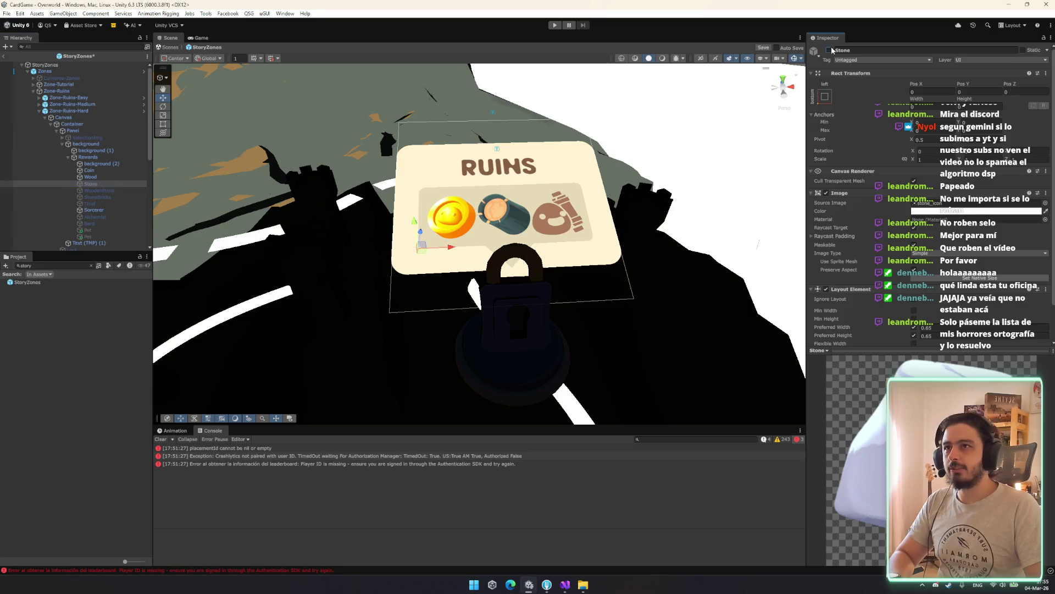
{"action": "left_click_drag", "start_coordinate": [284, 248], "coordinate": [476, 203]}
{"action": "scroll", "coordinate": [476, 204], "scroll_direction": "down", "scroll_amount": 5}
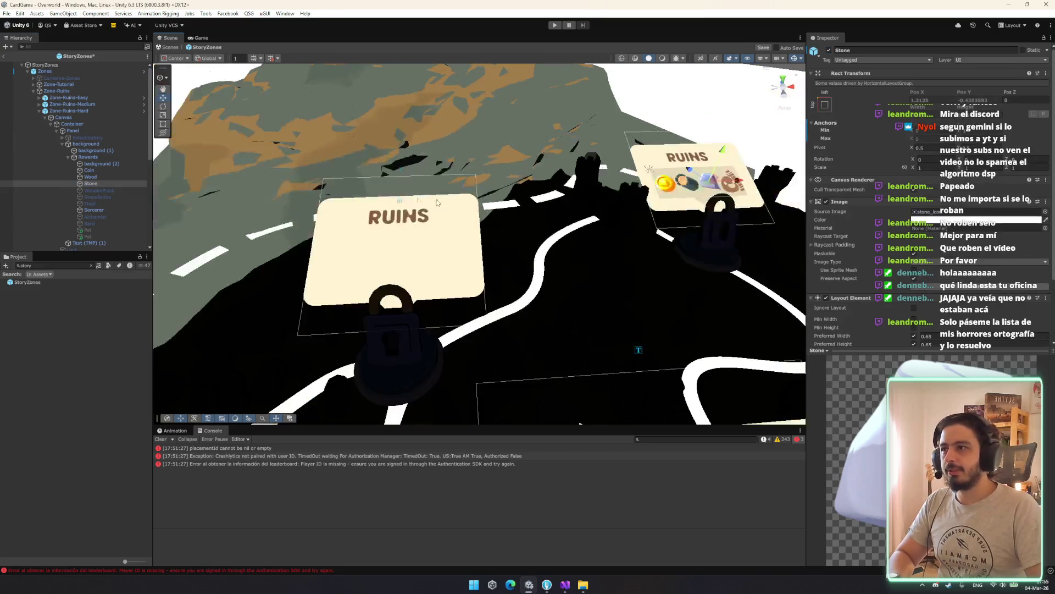
{"action": "left_click", "coordinate": [87, 158]}
{"action": "key", "text": "Left"}
{"action": "key", "text": "Left"}
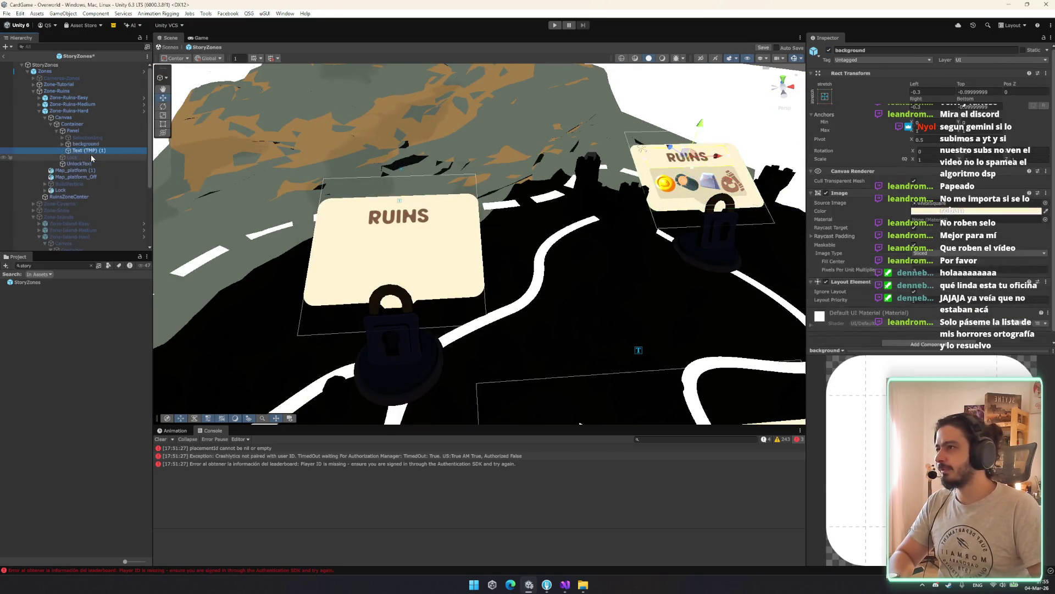
{"action": "key", "text": "Down"}
{"action": "key", "text": "Down"}
{"action": "key", "text": "Down"}
{"action": "left_click", "coordinate": [349, 214]}
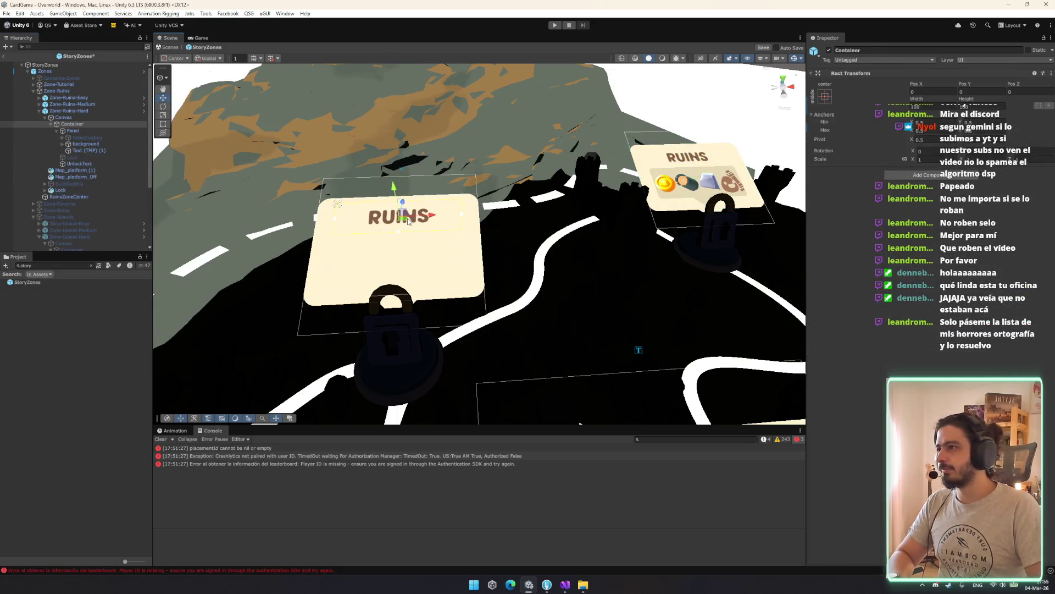
{"action": "left_click", "coordinate": [62, 137]}
{"action": "left_click", "coordinate": [88, 150]}
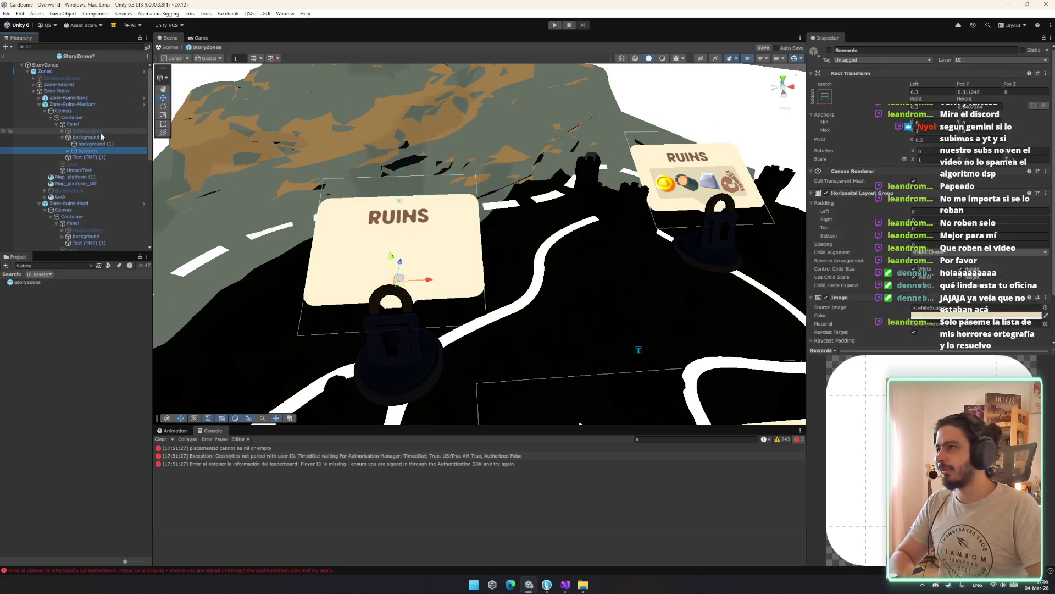
{"action": "left_click", "coordinate": [90, 177]}
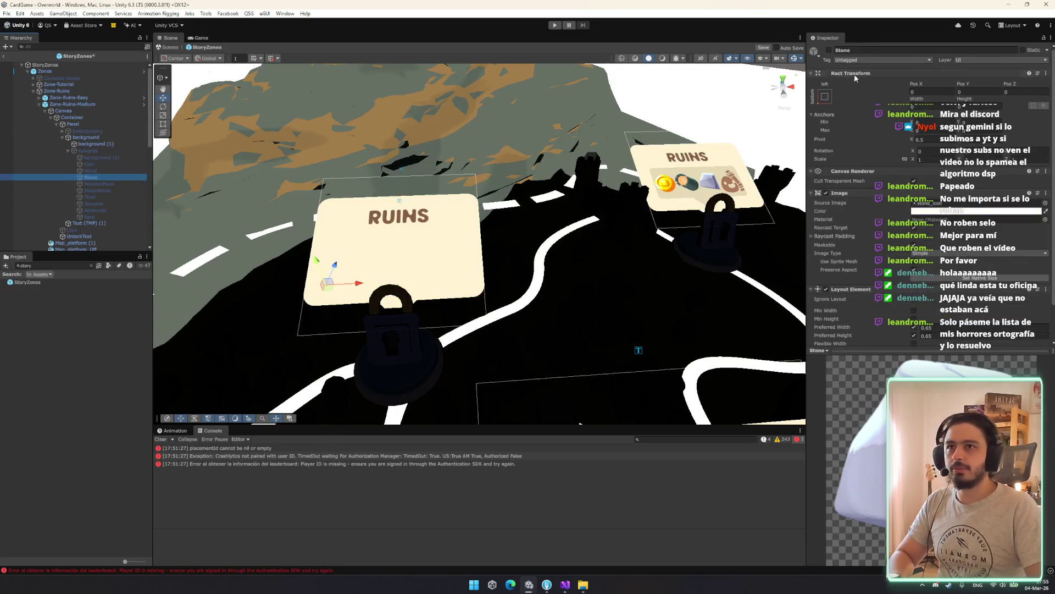
{"action": "left_click", "coordinate": [830, 50]}
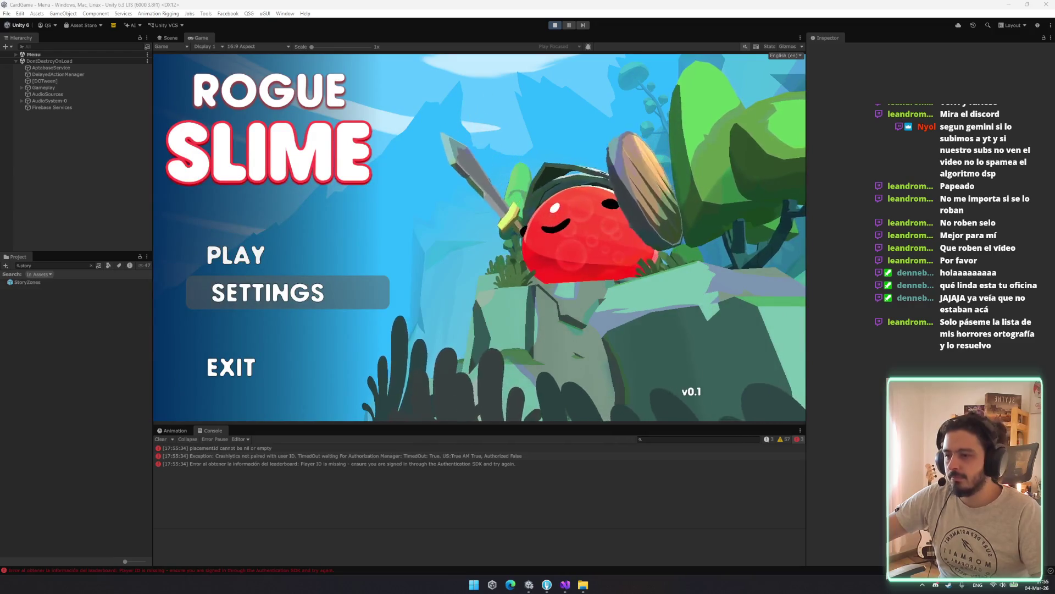
Start the game, continue onto the map, then leave back to the city.
{"action": "left_click", "coordinate": [270, 262]}
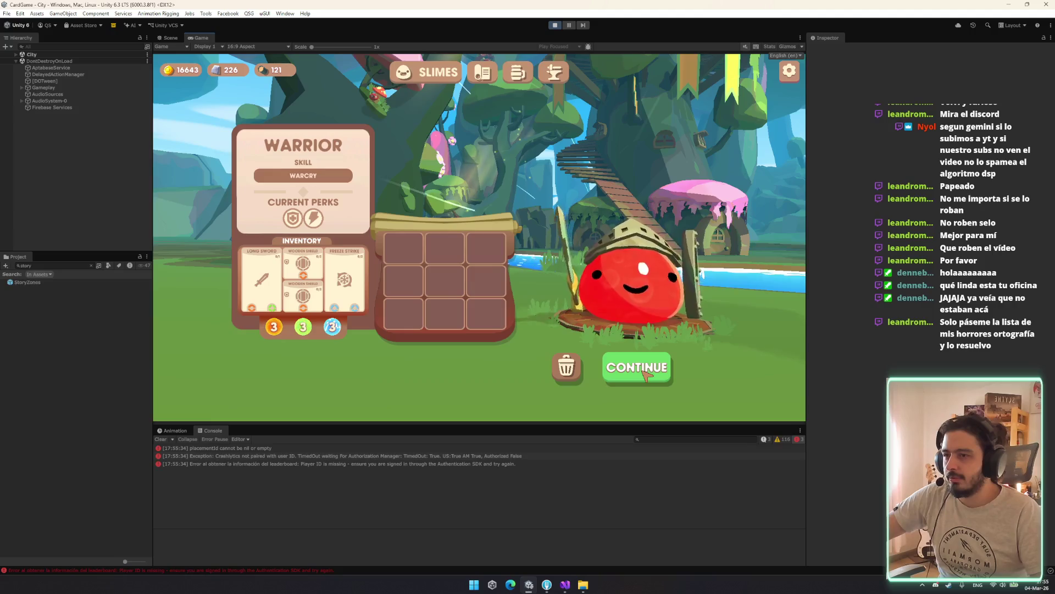
{"action": "left_click", "coordinate": [643, 371]}
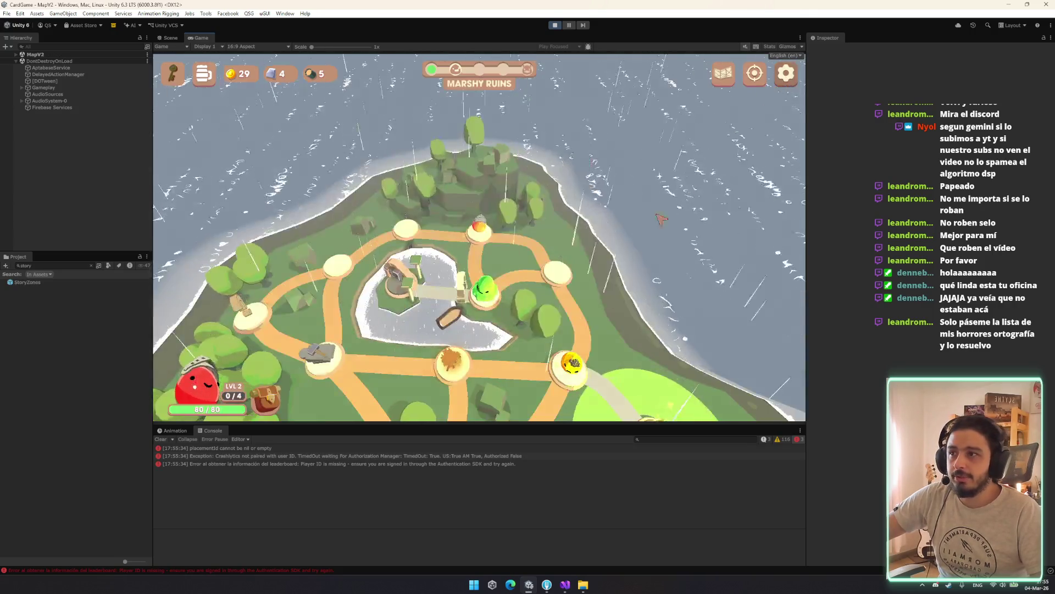
{"action": "left_click_drag", "start_coordinate": [480, 409], "coordinate": [480, 400]}
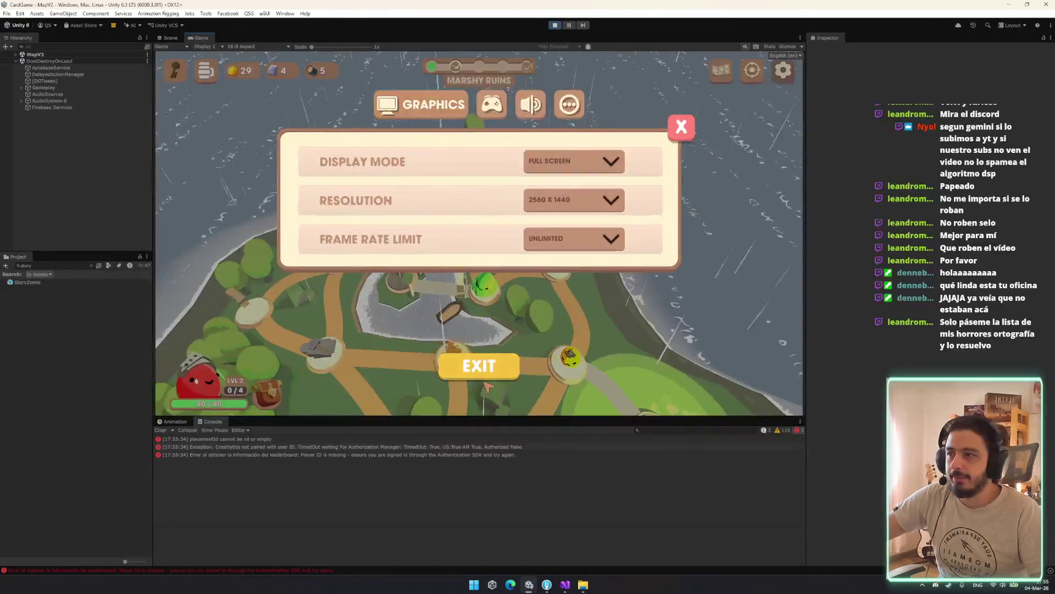
{"action": "left_click", "coordinate": [479, 376]}
{"action": "left_click", "coordinate": [506, 277]}
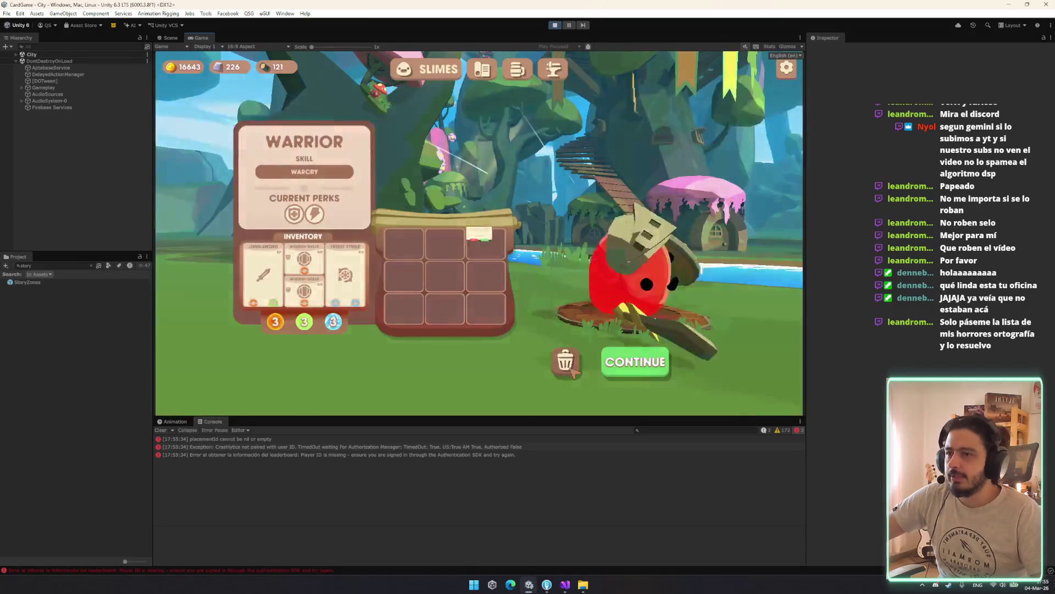
Start a new game and open the Marshy Ruins Possible Rewards popup.
{"action": "left_click", "coordinate": [565, 361]}
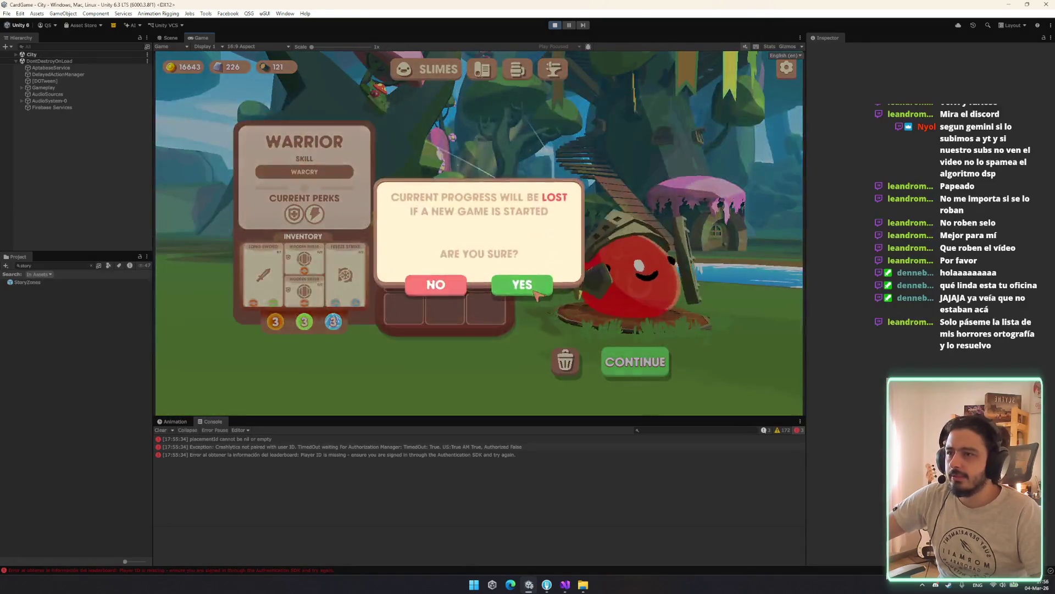
{"action": "left_click", "coordinate": [535, 291]}
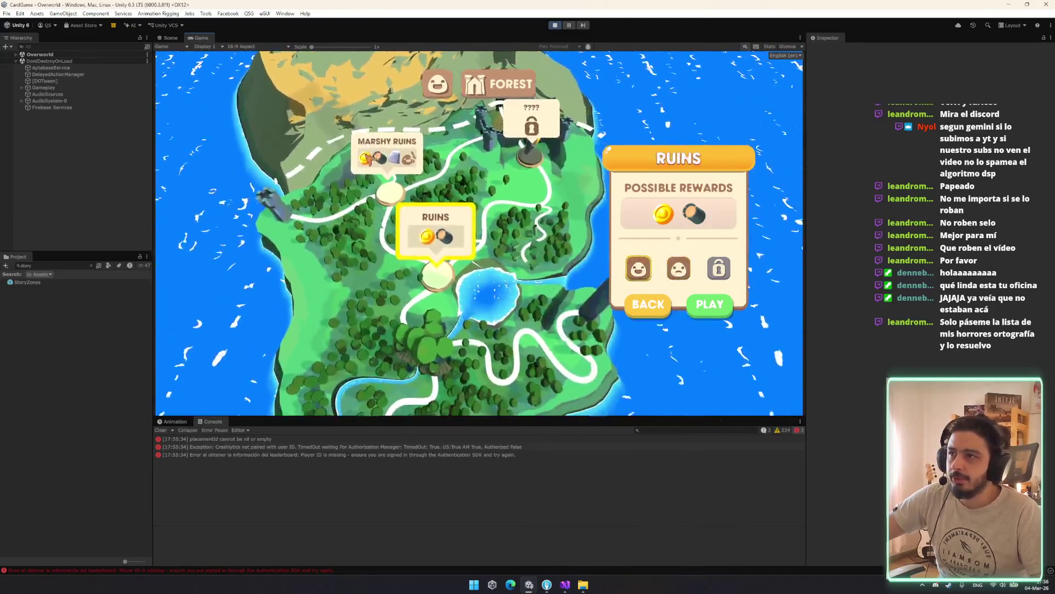
{"action": "left_click", "coordinate": [368, 158]}
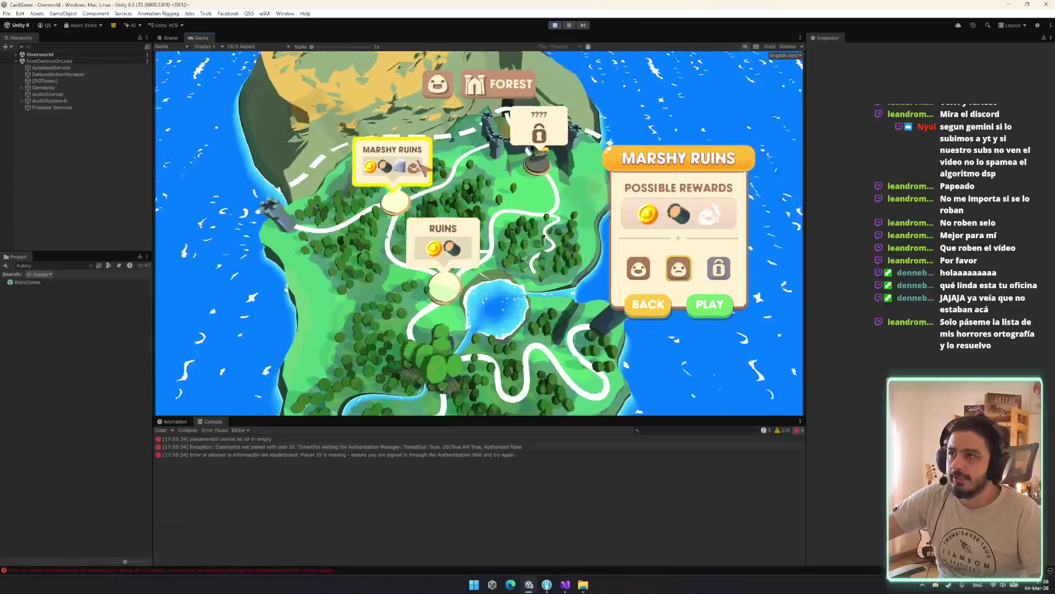
Switch the scene view to 3D and frame the UI canvas showing the Marshy Ruins panel.
{"action": "left_click", "coordinate": [167, 38]}
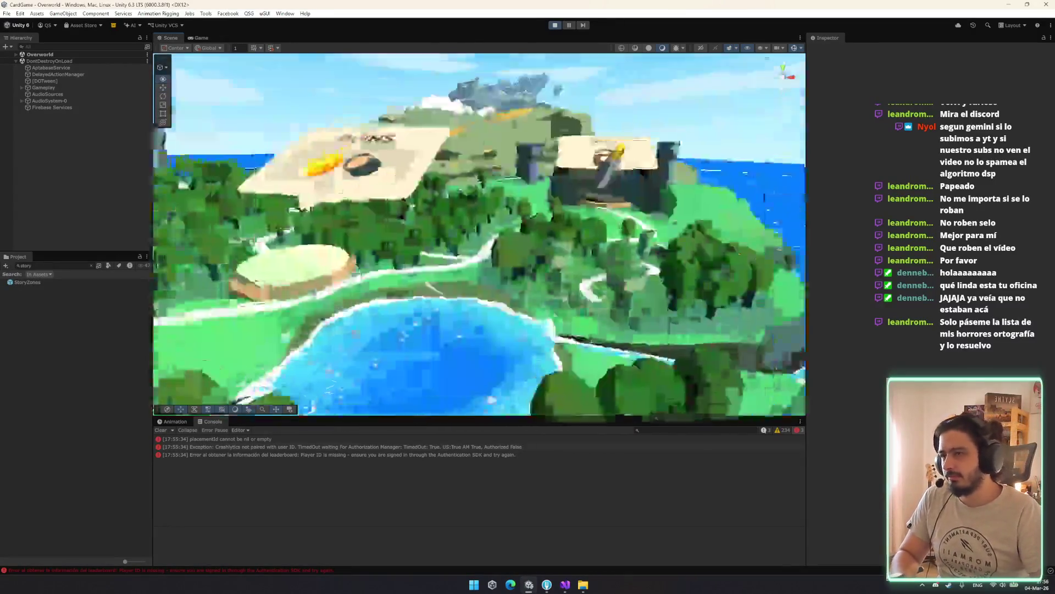
{"action": "mouse_move", "coordinate": [539, 247]}
{"action": "left_mouse_down"}
{"action": "mouse_move", "coordinate": [549, 152]}
{"action": "mouse_move", "coordinate": [591, 263]}
{"action": "left_mouse_up"}
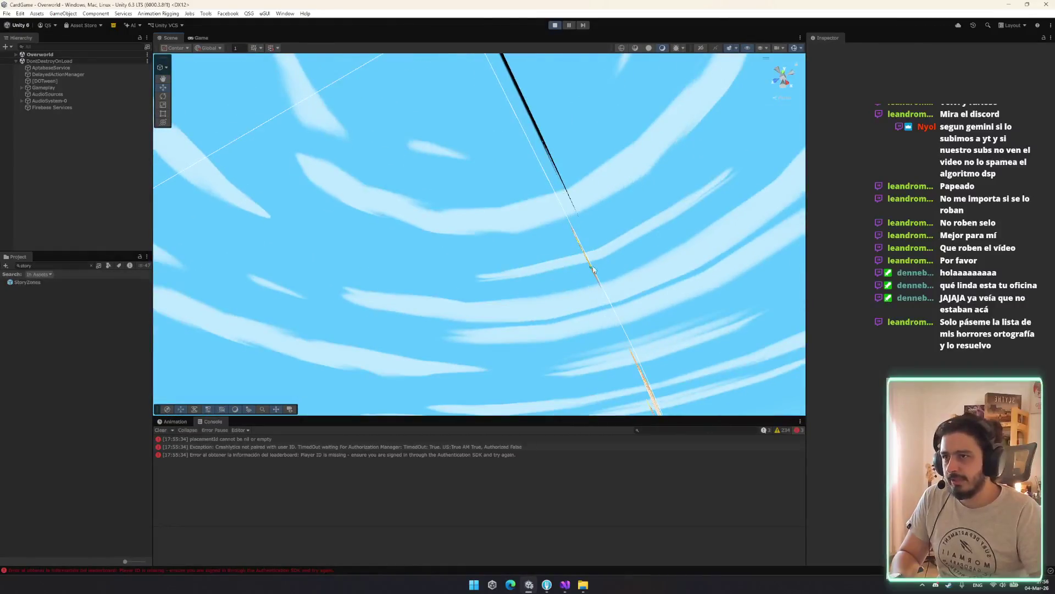
{"action": "right_click", "coordinate": [593, 275]}
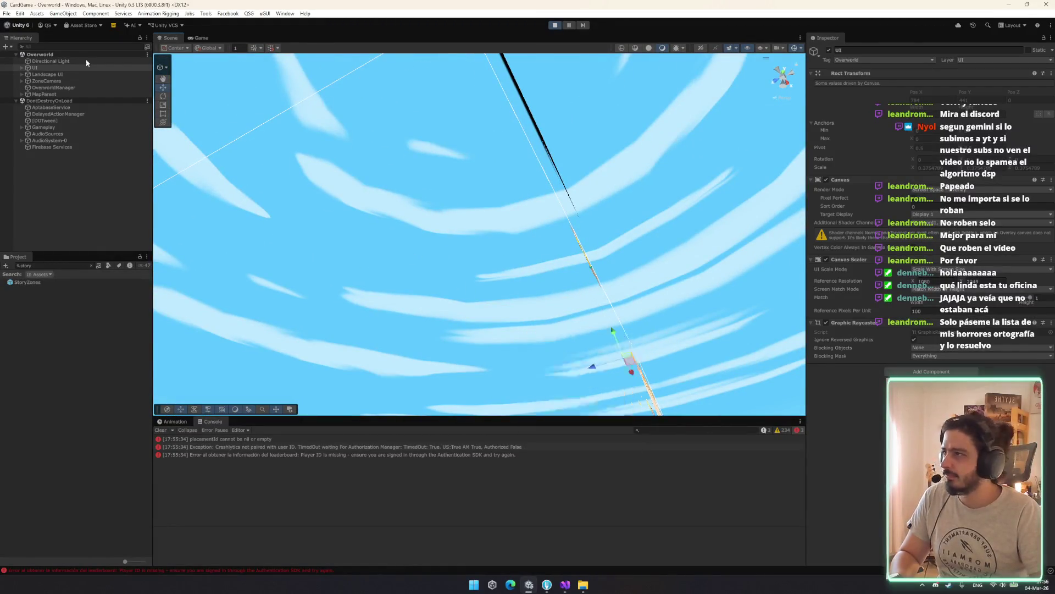
{"action": "double_click", "coordinate": [86, 59]}
{"action": "double_click", "coordinate": [58, 68]}
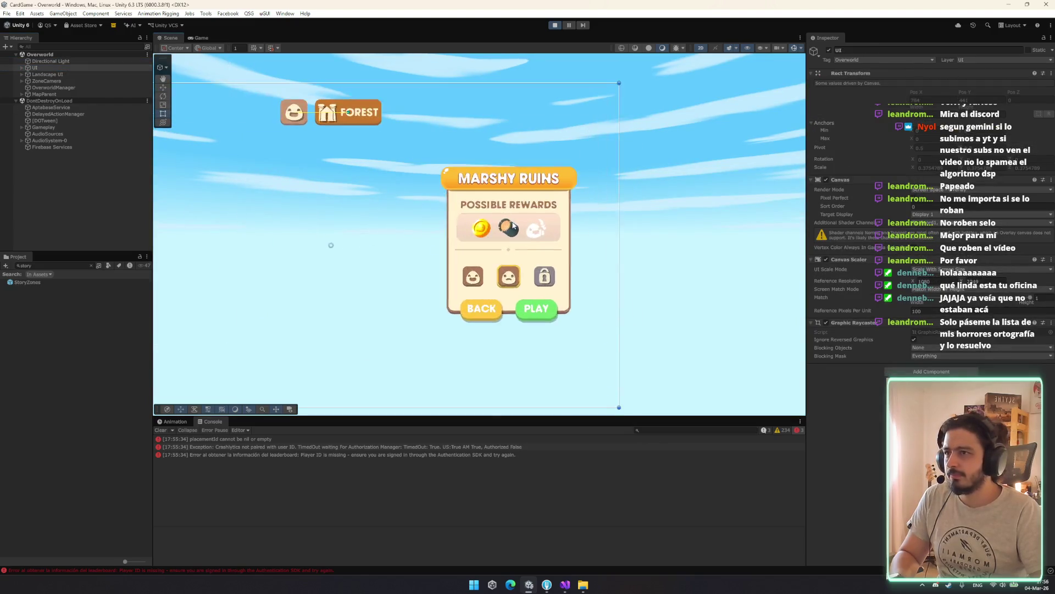
Inspect the PossibleRewards items and zone description, then open the OverworldZoneDescription script.
{"action": "left_click", "coordinate": [512, 229]}
{"action": "left_click", "coordinate": [84, 146]}
{"action": "key", "text": "Up"}
{"action": "key", "text": "Up"}
{"action": "key", "text": "Up"}
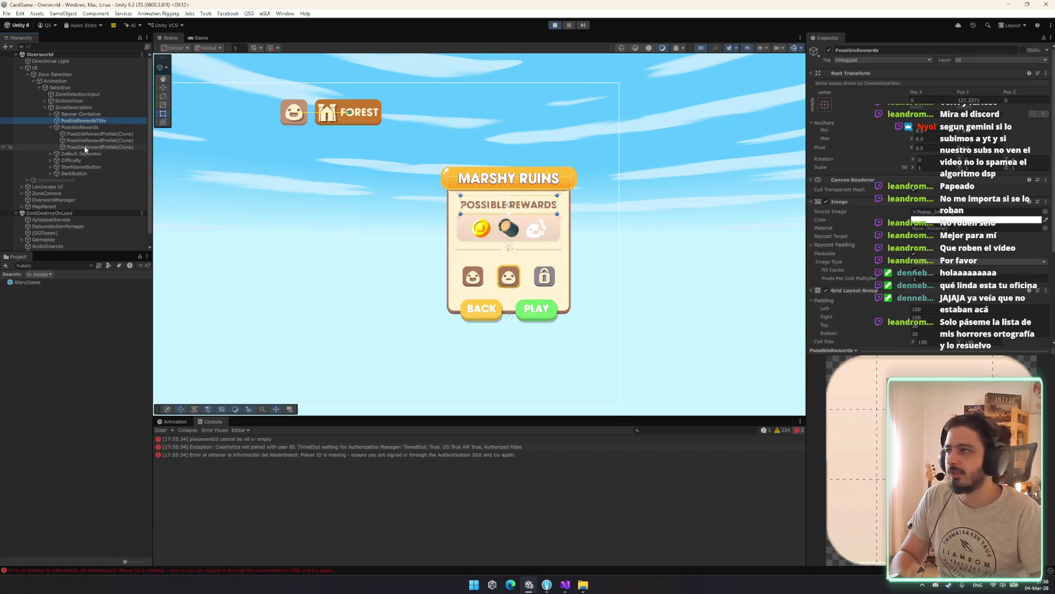
{"action": "key", "text": "Up"}
{"action": "key", "text": "Up"}
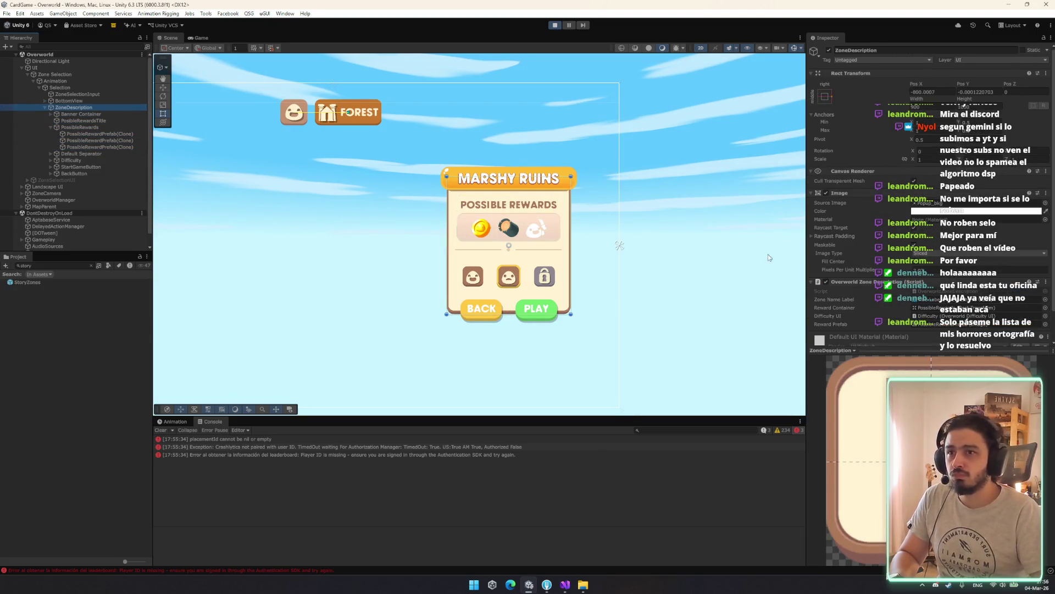
{"action": "key", "text": "Down"}
{"action": "key", "text": "Down"}
{"action": "key", "text": "Down"}
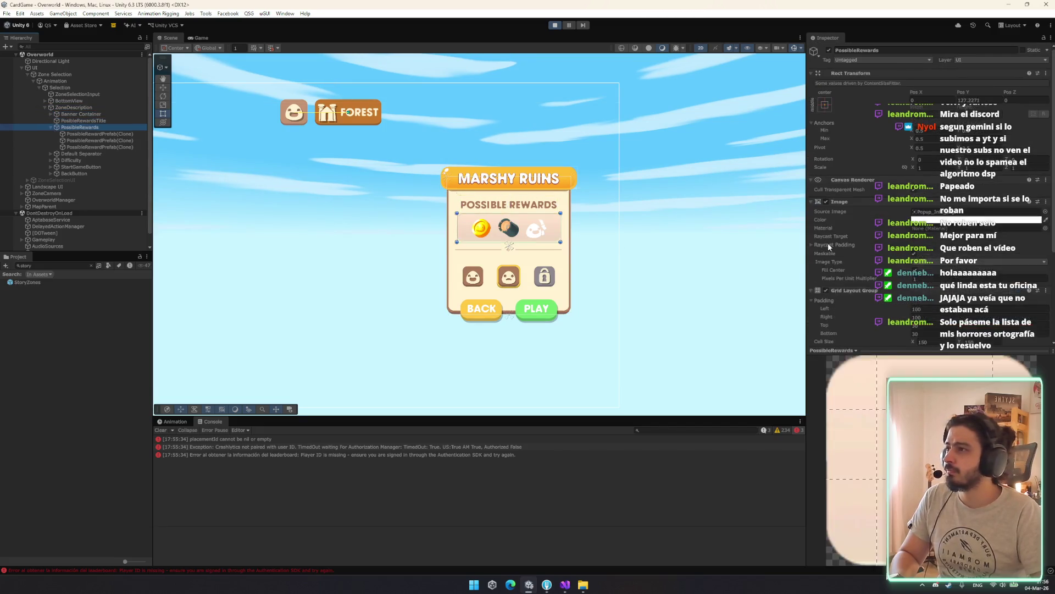
{"action": "key", "text": "Up"}
{"action": "key", "text": "Up"}
{"action": "key", "text": "Up"}
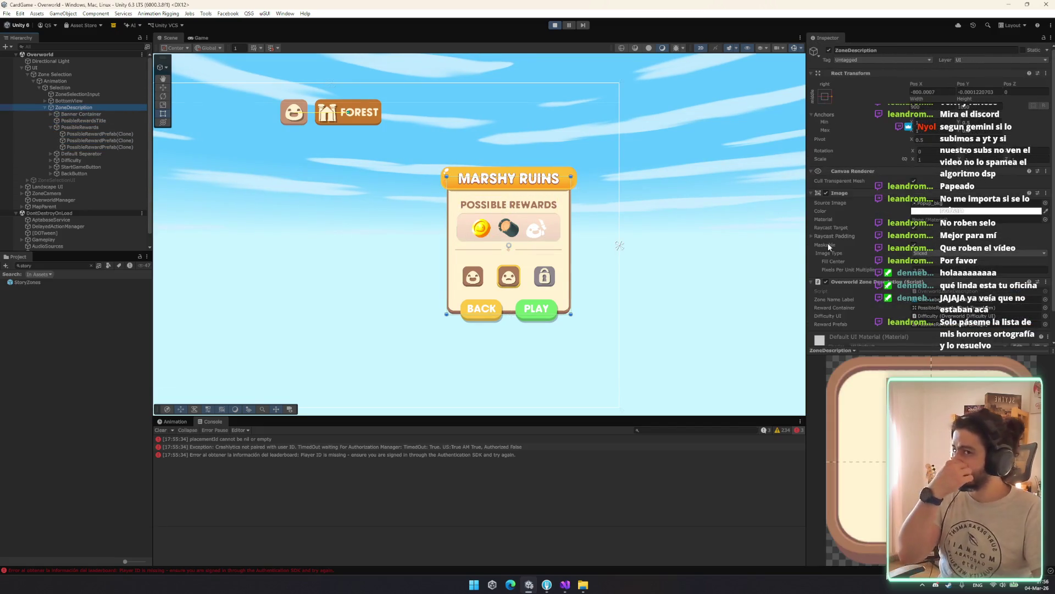
{"action": "left_click", "coordinate": [945, 292]}
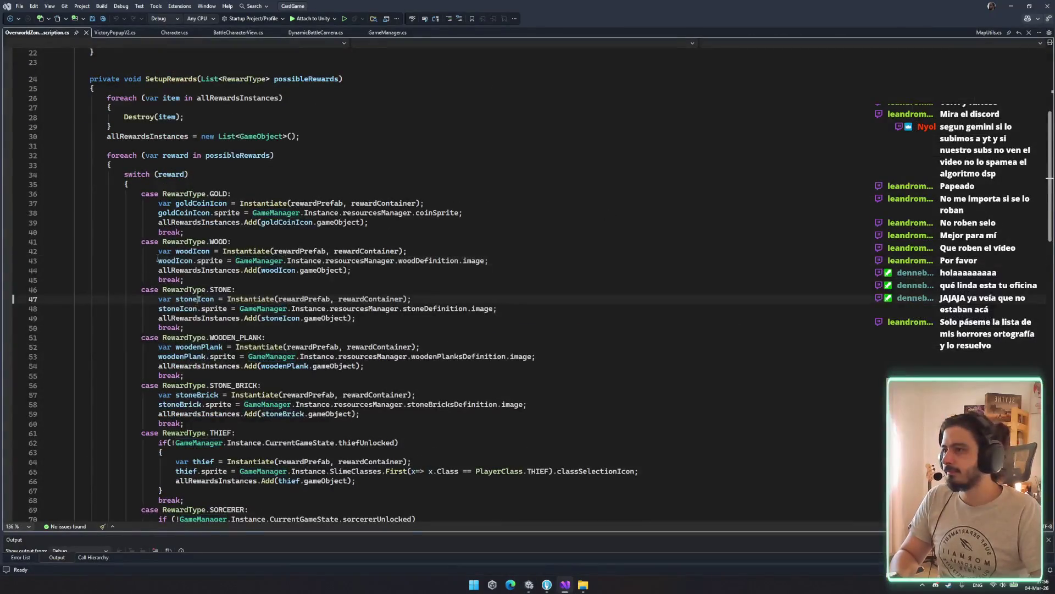
Trace SetupRewards' single reference to its call in ChangeZone, then return to Unity.
{"action": "double_click", "coordinate": [255, 155]}
{"action": "double_click", "coordinate": [306, 79]}
{"action": "left_click", "coordinate": [106, 71]}
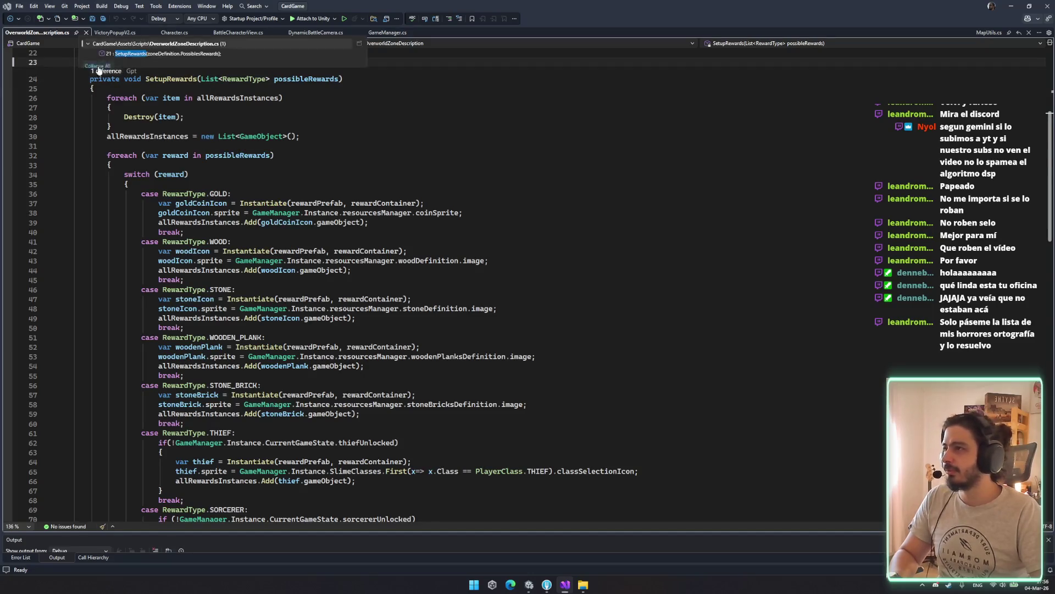
{"action": "double_click", "coordinate": [159, 43]}
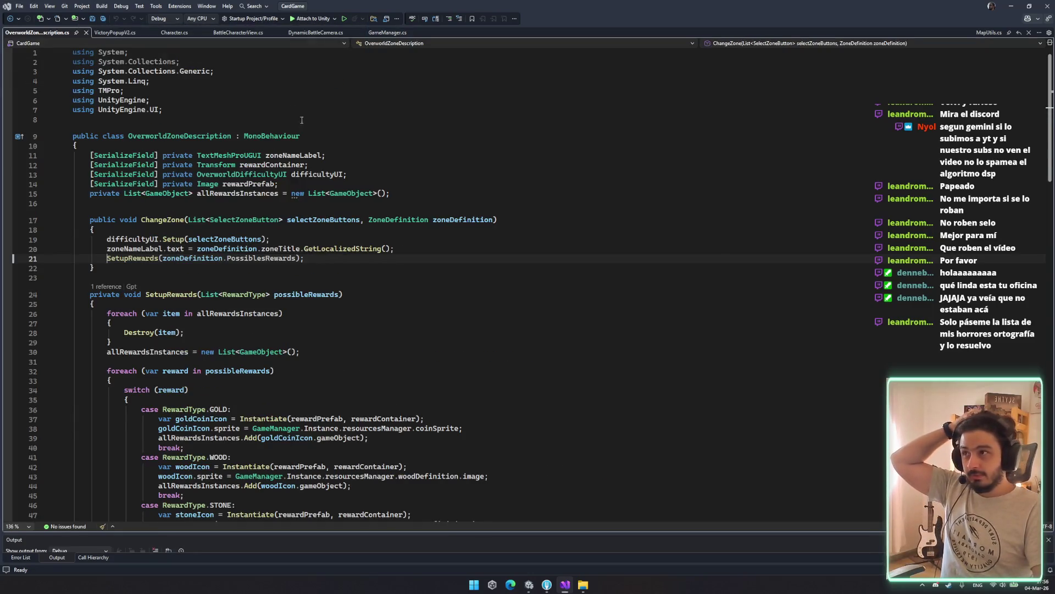
{"action": "left_click", "coordinate": [529, 584]}
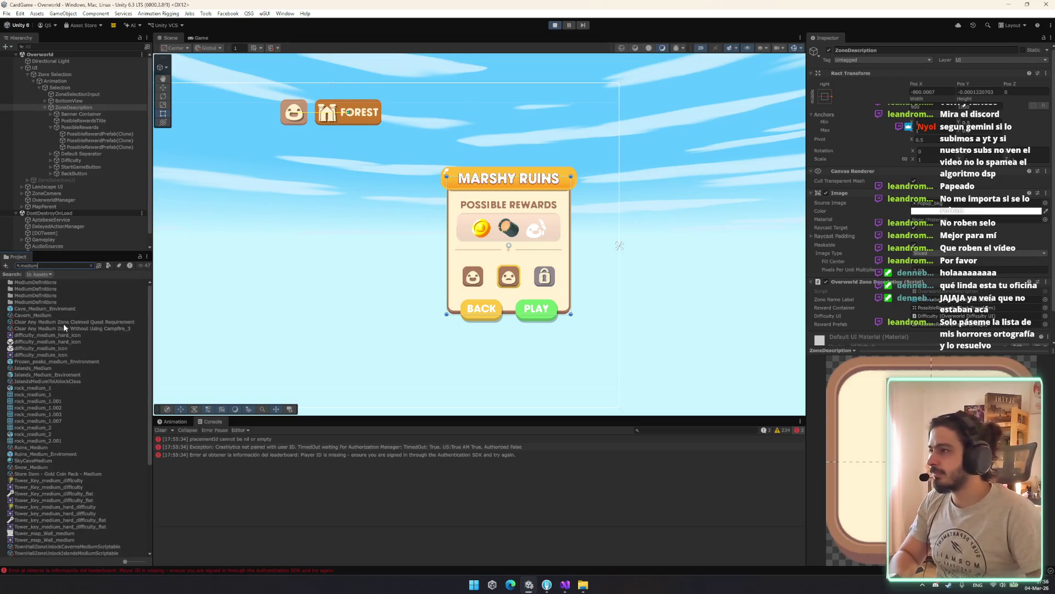
Add a fourth THIEF entry to Ruins_Medium's Possible Rewards list.
{"action": "left_click", "coordinate": [30, 447]}
{"action": "left_click", "coordinate": [91, 264]}
{"action": "scroll", "coordinate": [84, 362], "scroll_direction": "up", "scroll_amount": 5}
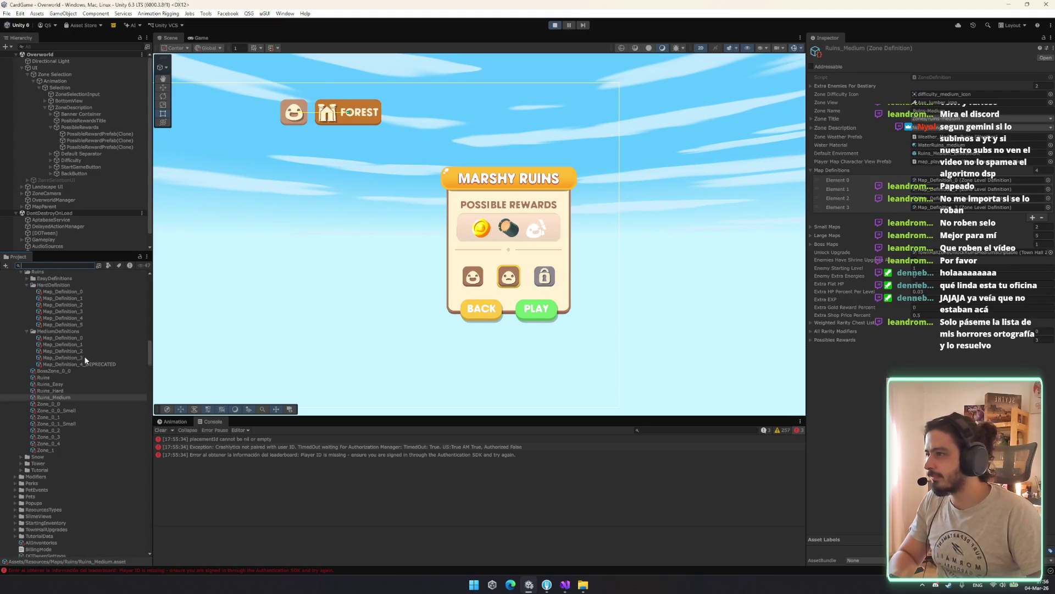
{"action": "left_click", "coordinate": [900, 169]}
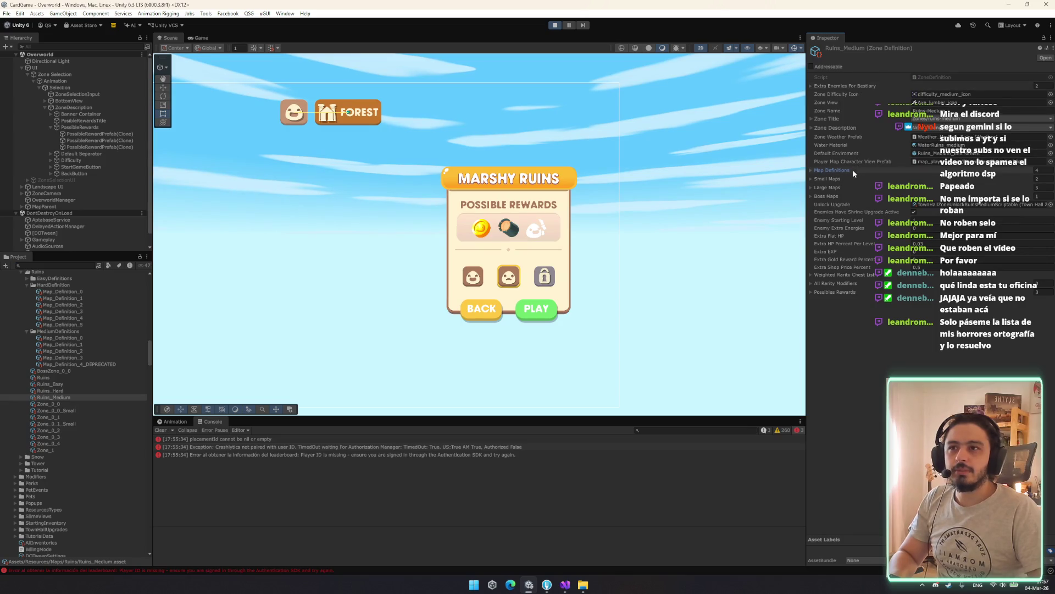
{"action": "left_click", "coordinate": [850, 290]}
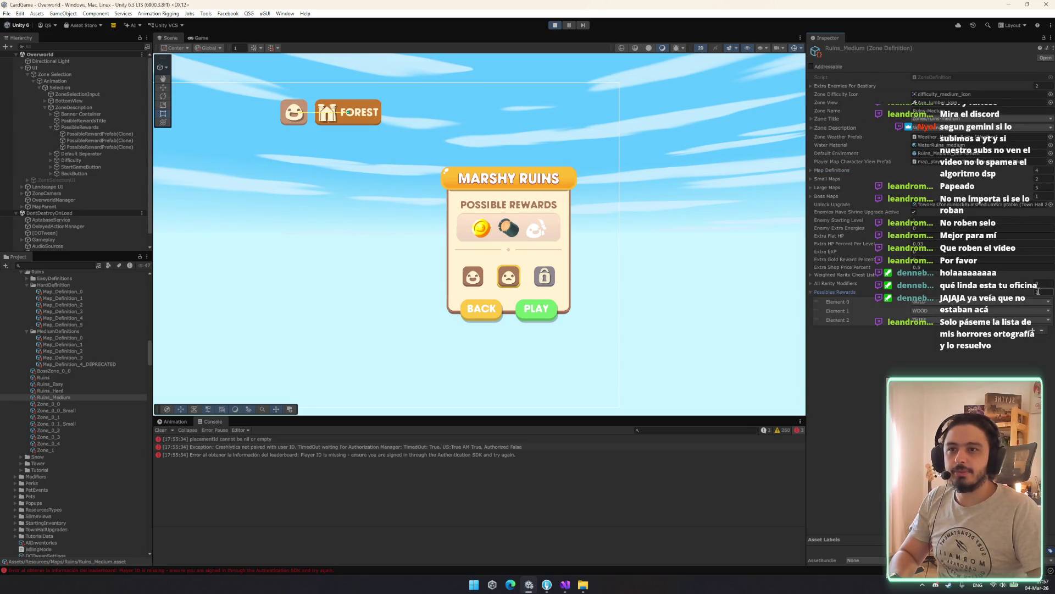
{"action": "left_click", "coordinate": [1033, 331]}
{"action": "left_click_drag", "start_coordinate": [817, 328], "coordinate": [818, 311]}
{"action": "left_click", "coordinate": [934, 312]}
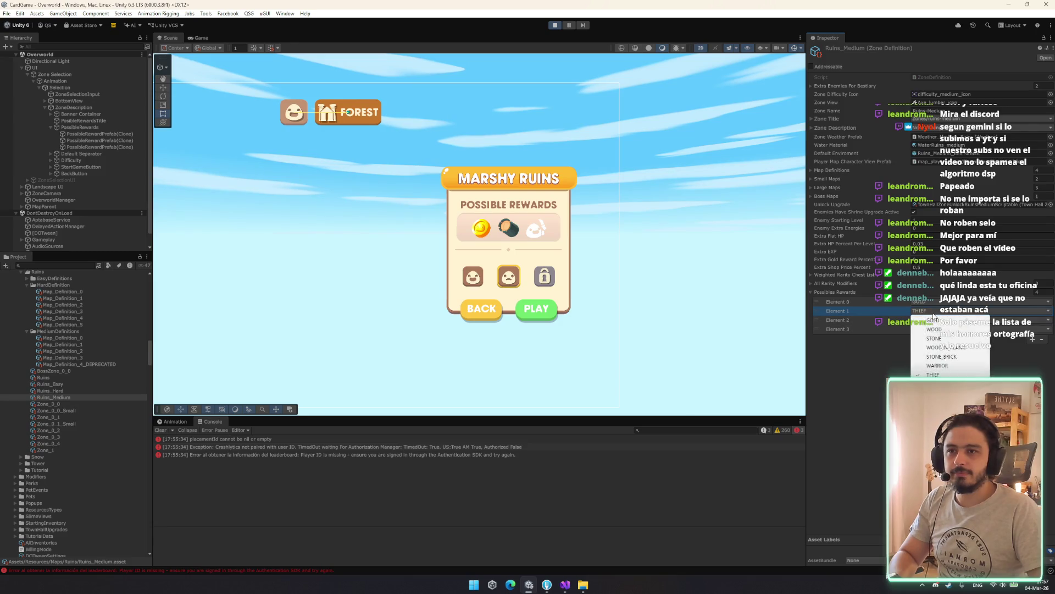
{"action": "left_click", "coordinate": [935, 338]}
{"action": "left_click_drag", "start_coordinate": [817, 311], "coordinate": [822, 321]}
Copy the four-entry rewards list to Ruins_Hard, set its fourth reward to SORCERER, and save.
{"action": "right_click", "coordinate": [836, 292]}
{"action": "left_click", "coordinate": [871, 310]}
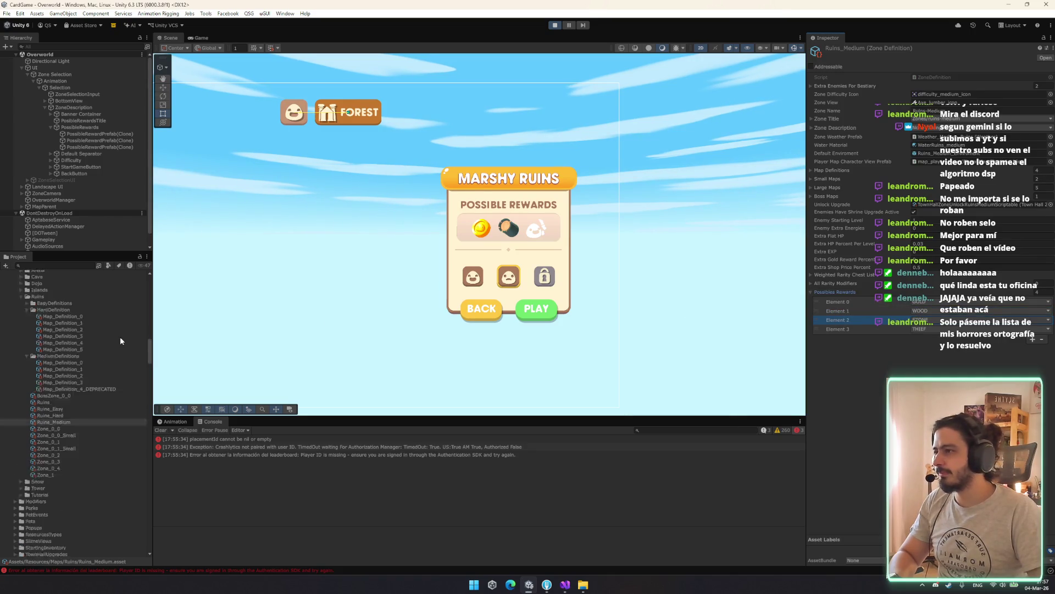
{"action": "left_click", "coordinate": [56, 390]}
{"action": "right_click", "coordinate": [821, 292]}
{"action": "left_click", "coordinate": [841, 317]}
{"action": "left_click", "coordinate": [946, 320]}
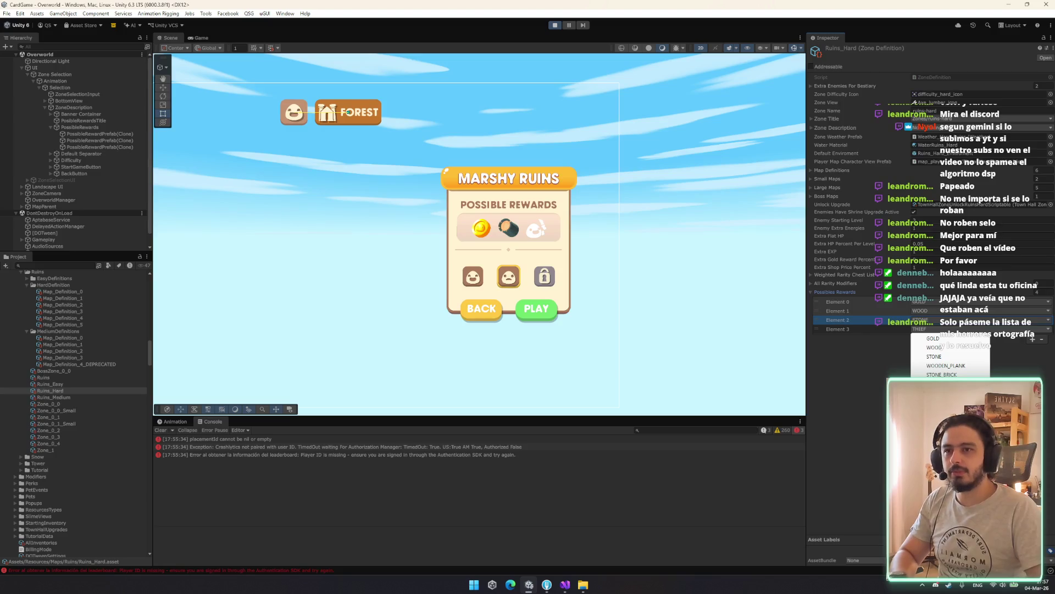
{"action": "left_click", "coordinate": [946, 401]}
{"action": "key", "text": "ctrl+s"}
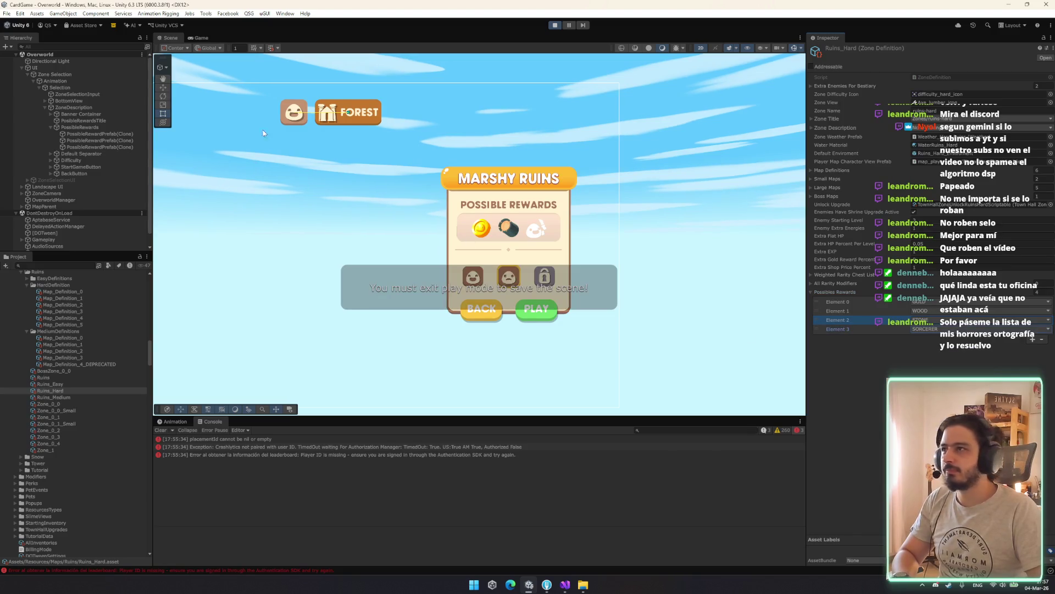
{"action": "left_click", "coordinate": [201, 37]}
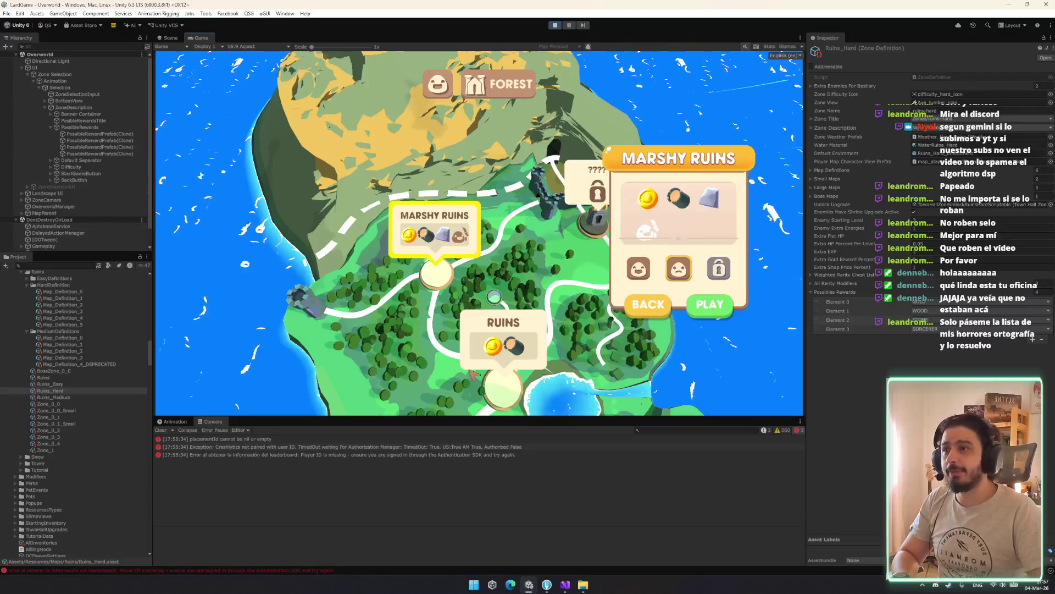
Check the Marshy Ruins rewards on the map and select the PossibleRewards container.
{"action": "left_click", "coordinate": [512, 358]}
{"action": "key", "text": "Up"}
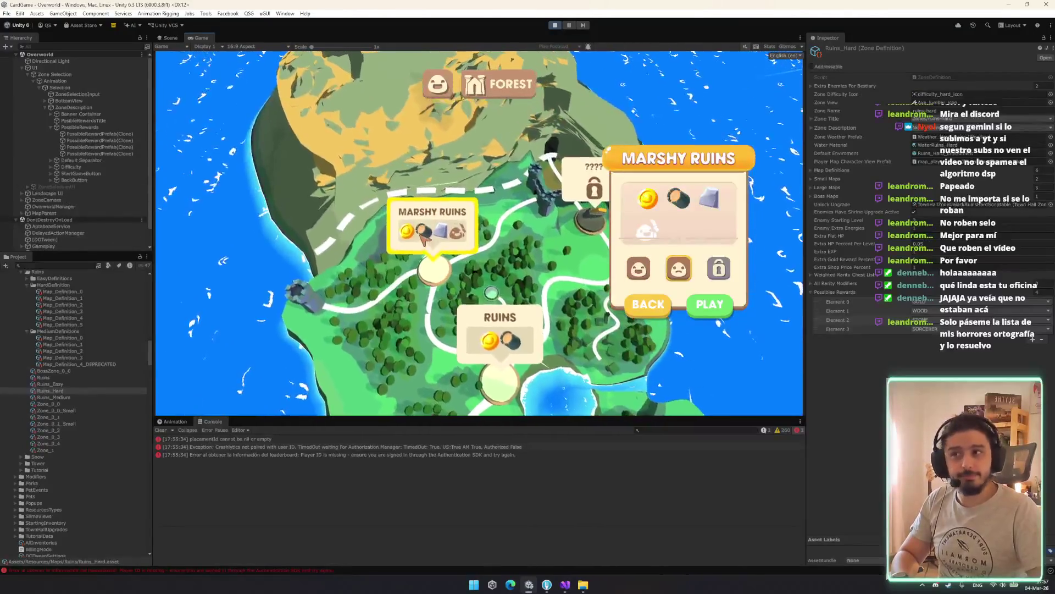
{"action": "left_click", "coordinate": [507, 346]}
{"action": "key", "text": "Up"}
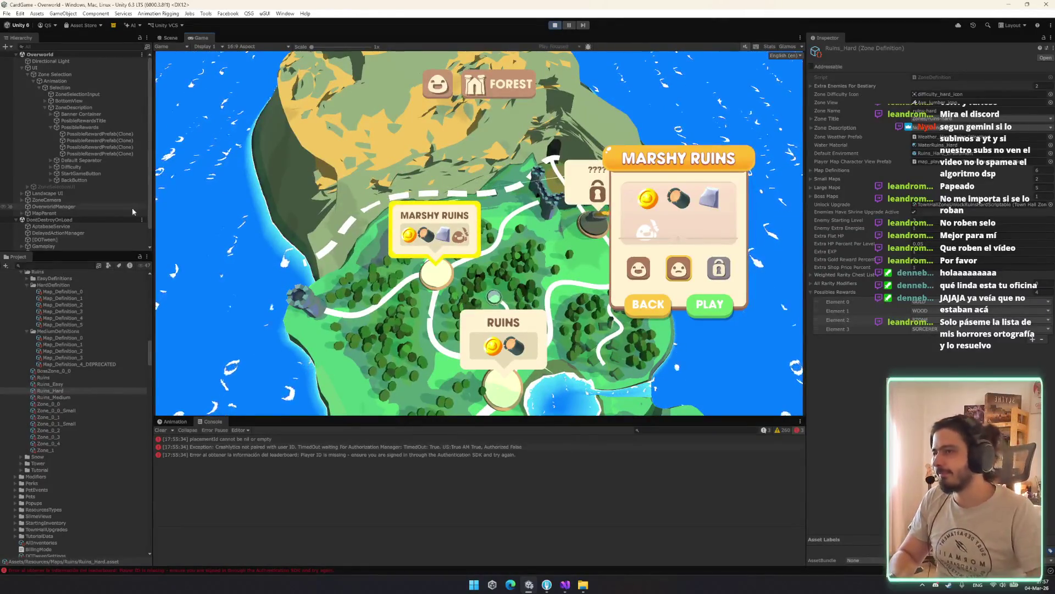
{"action": "left_click", "coordinate": [80, 127]}
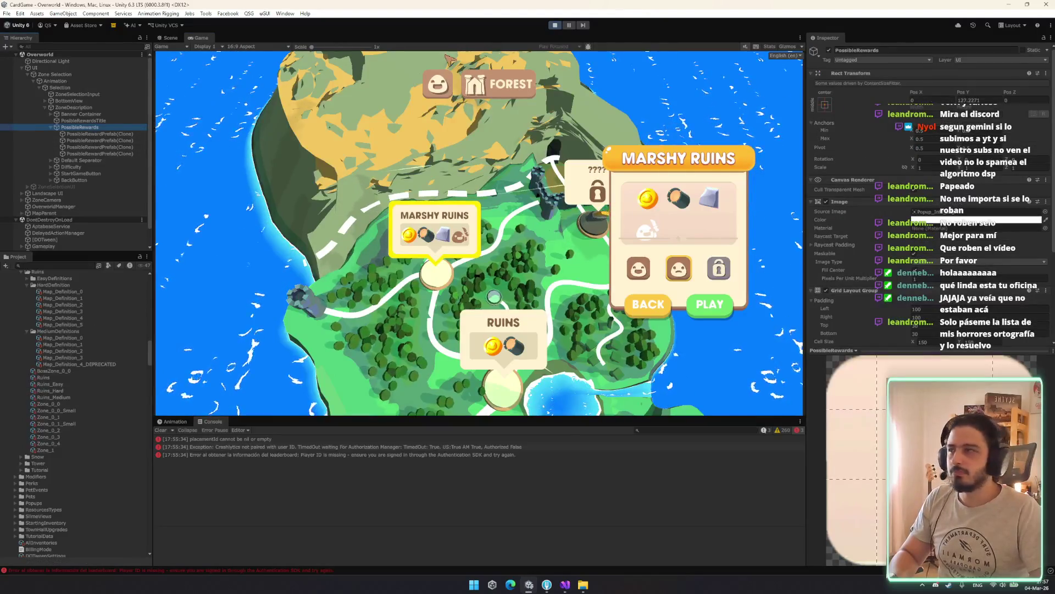
{"action": "left_click", "coordinate": [168, 38]}
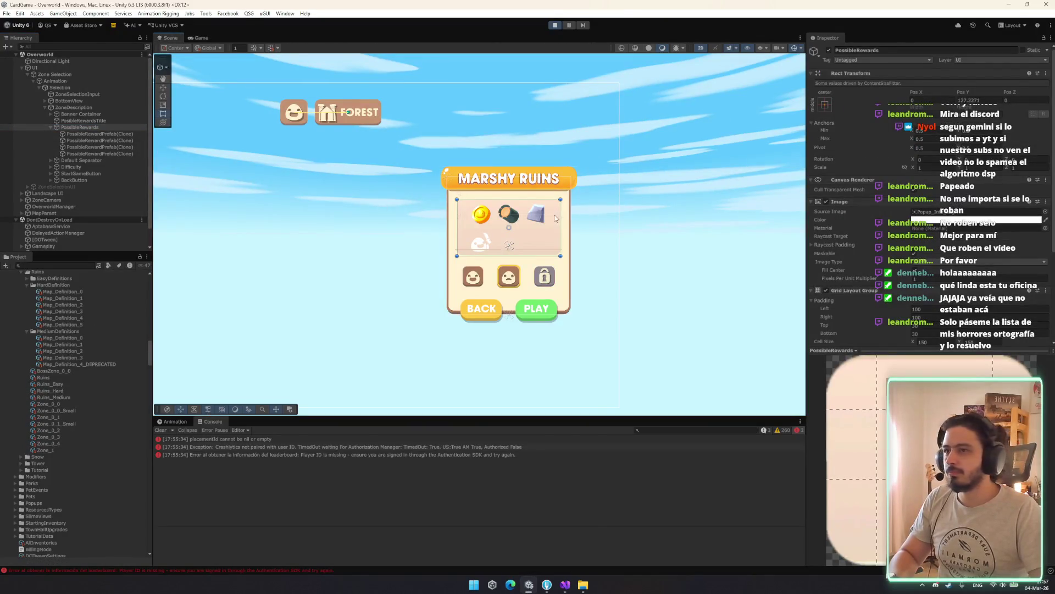
Try PossibleRewards Grid Layout Group sizes, then set its padding to 30 on each side.
{"action": "left_click", "coordinate": [87, 133]}
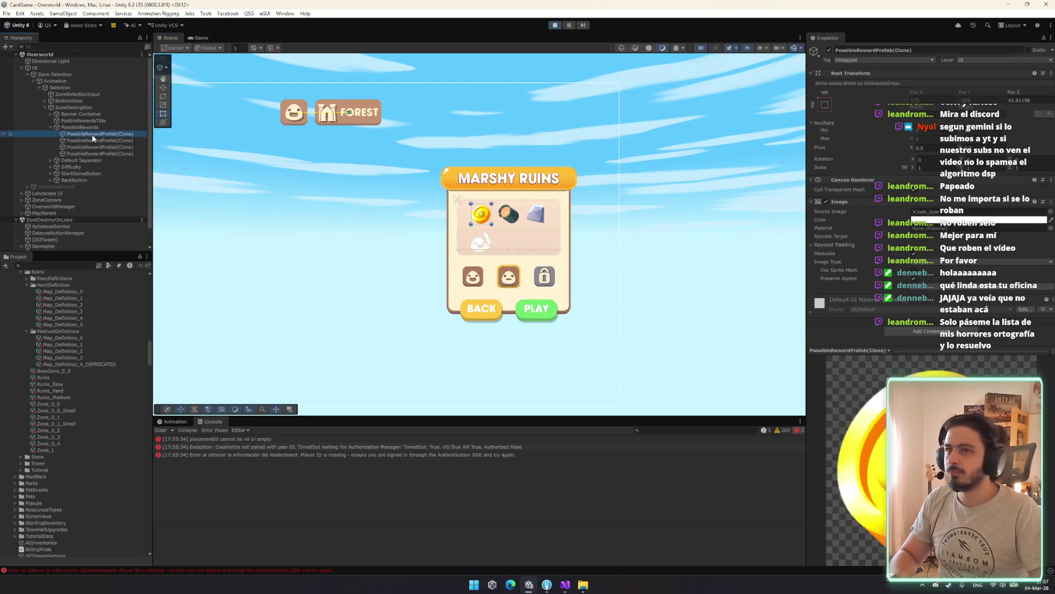
{"action": "left_click", "coordinate": [80, 127]}
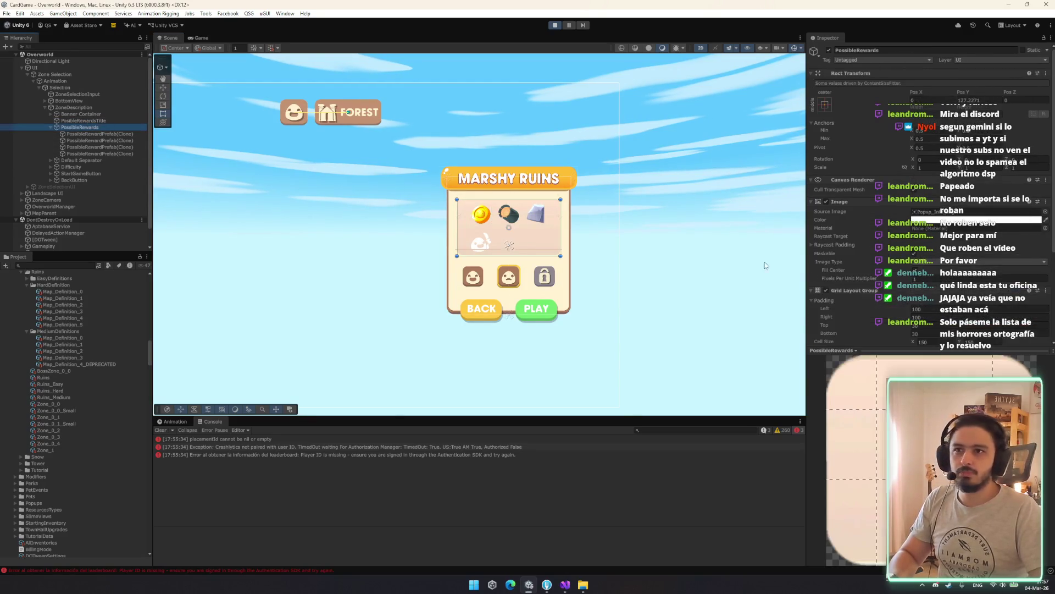
{"action": "type", "text": "14"}
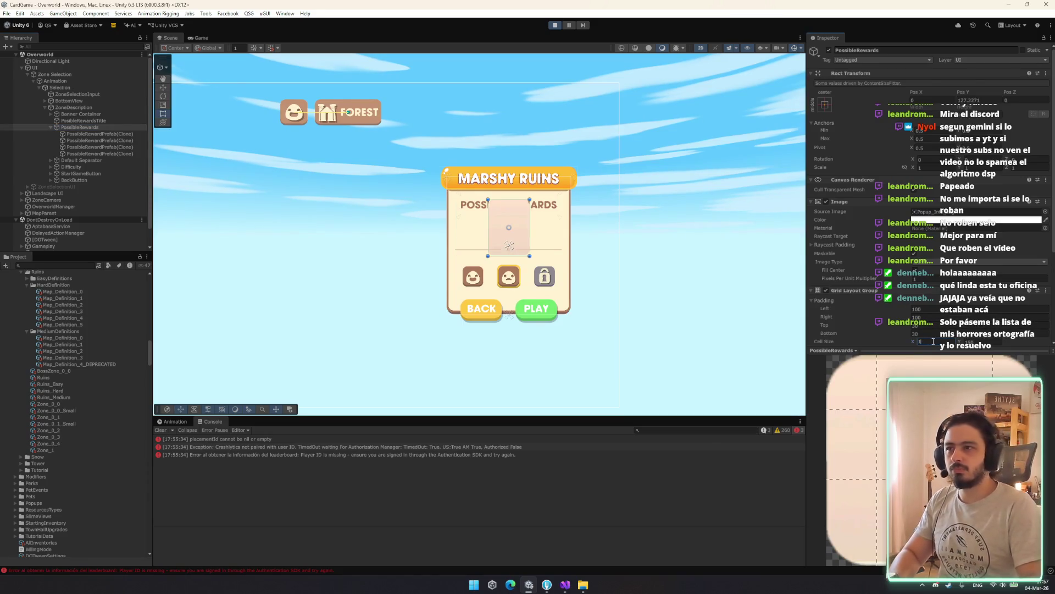
{"action": "type", "text": "0"}
{"action": "key", "text": "BackSpace"}
{"action": "key", "text": "BackSpace"}
{"action": "type", "text": "40"}
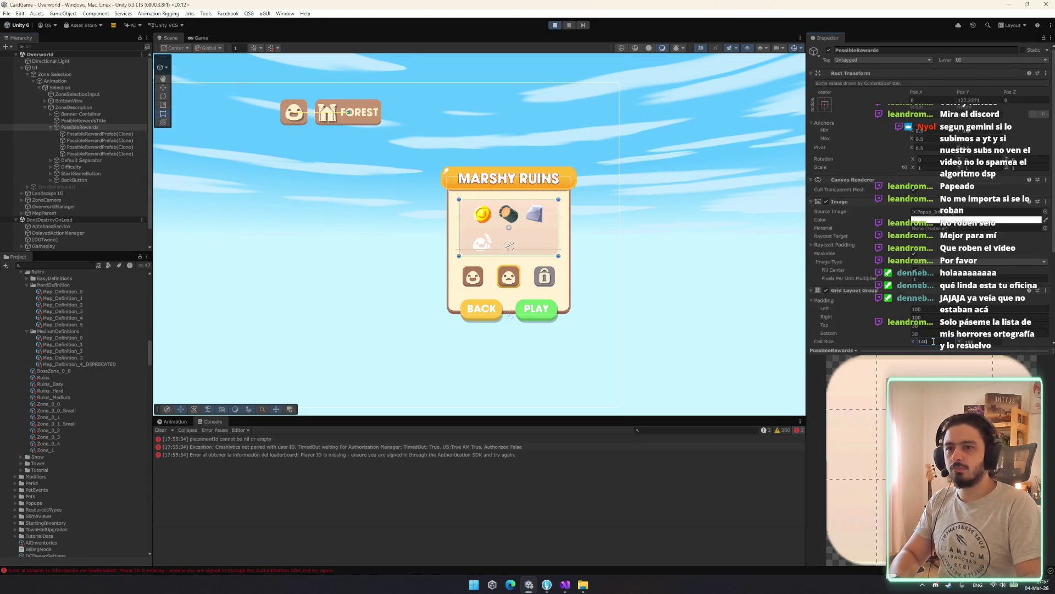
{"action": "scroll", "coordinate": [951, 308], "scroll_direction": "down", "scroll_amount": 3}
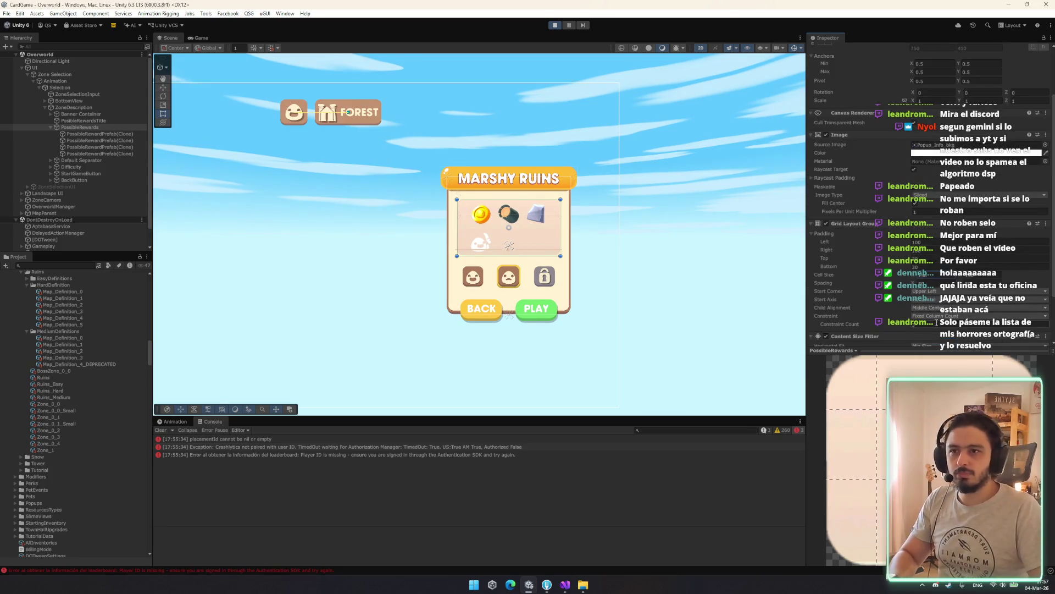
{"action": "type", "text": "4"}
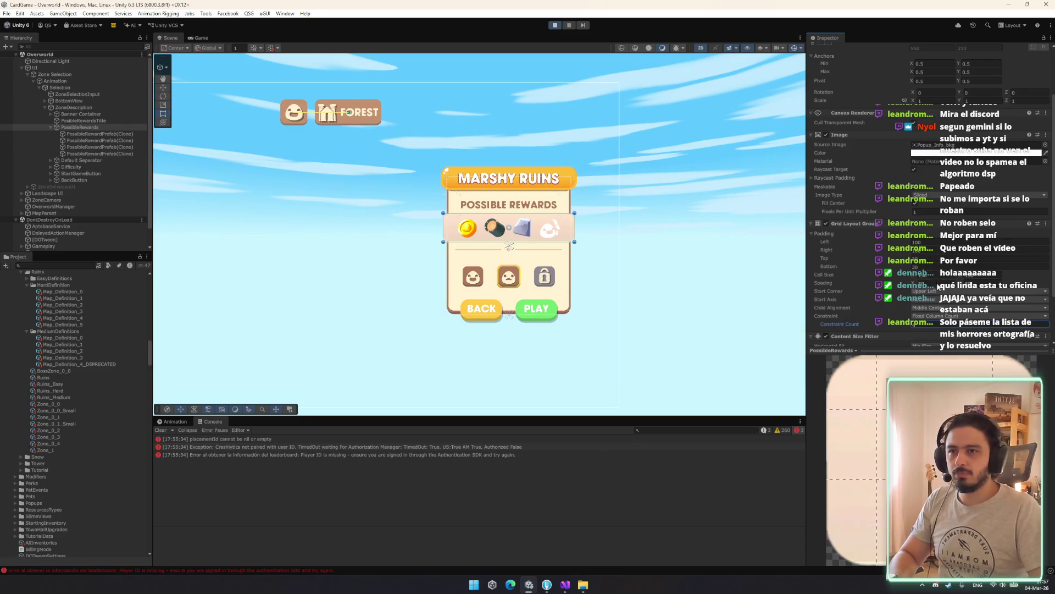
{"action": "key", "text": "BackSpace"}
{"action": "key", "text": "BackSpace"}
{"action": "type", "text": "210"}
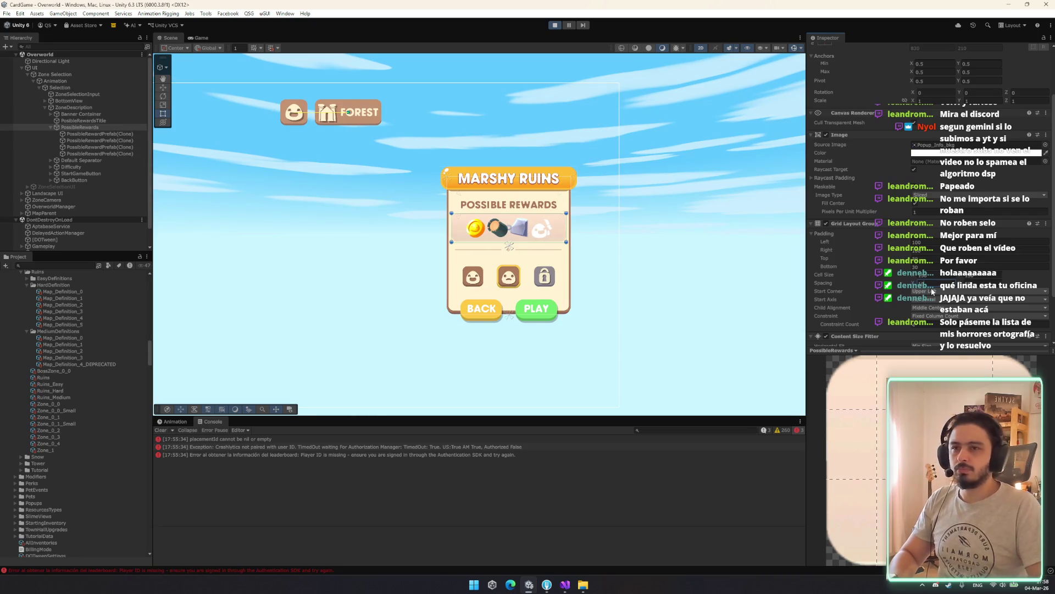
{"action": "key", "text": "Escape"}
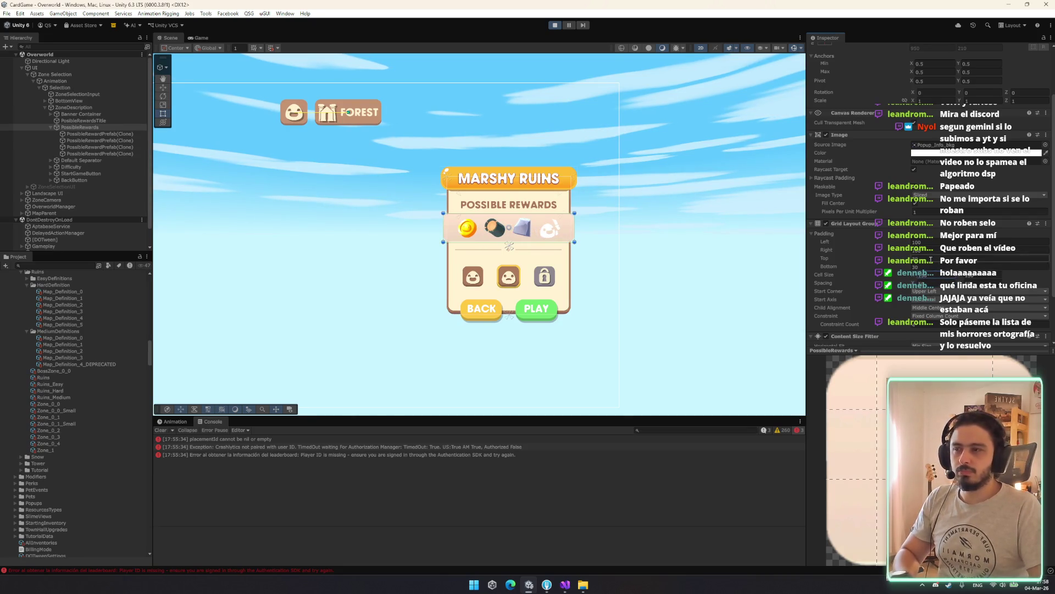
{"action": "type", "text": "750"}
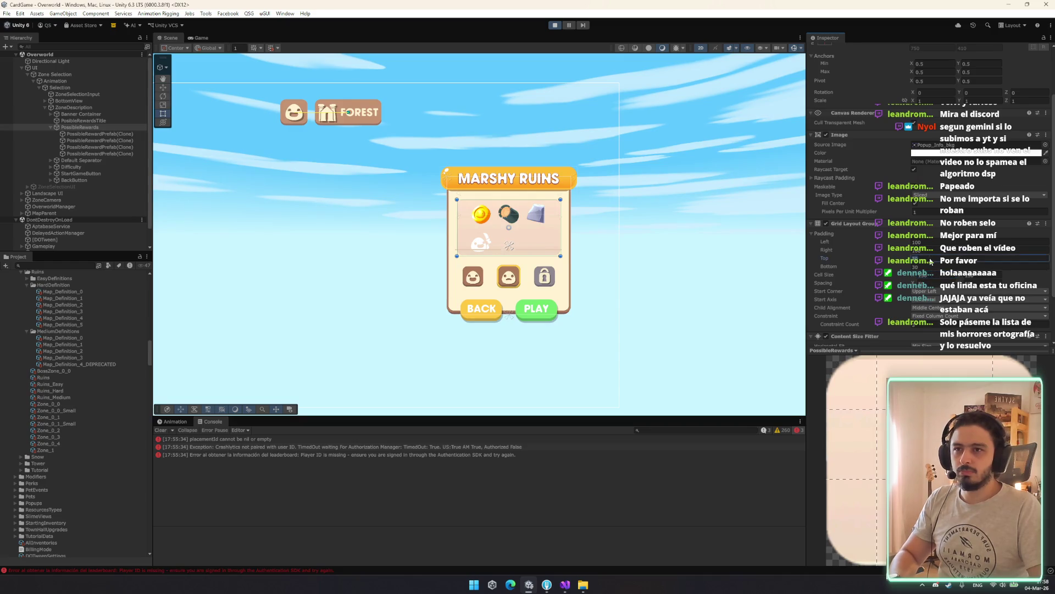
{"action": "key", "text": "ctrl+z"}
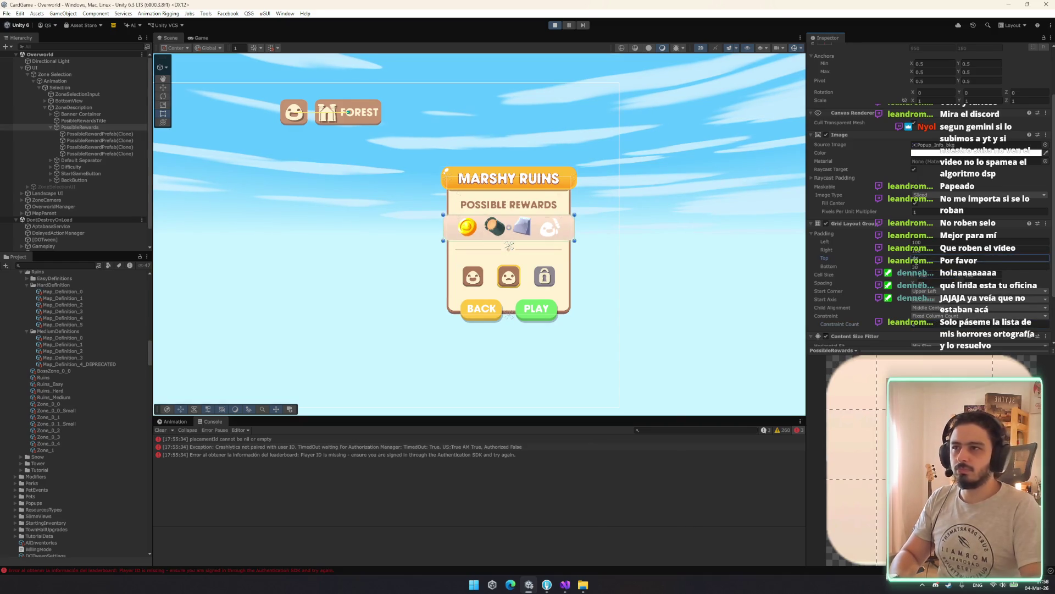
{"action": "type", "text": "30"}
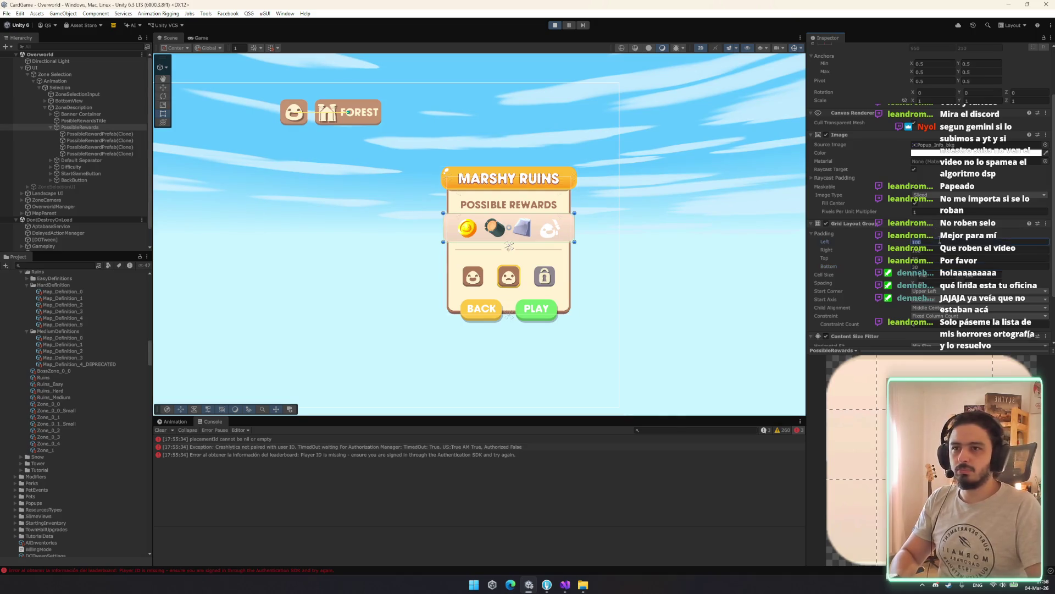
{"action": "type", "text": "30"}
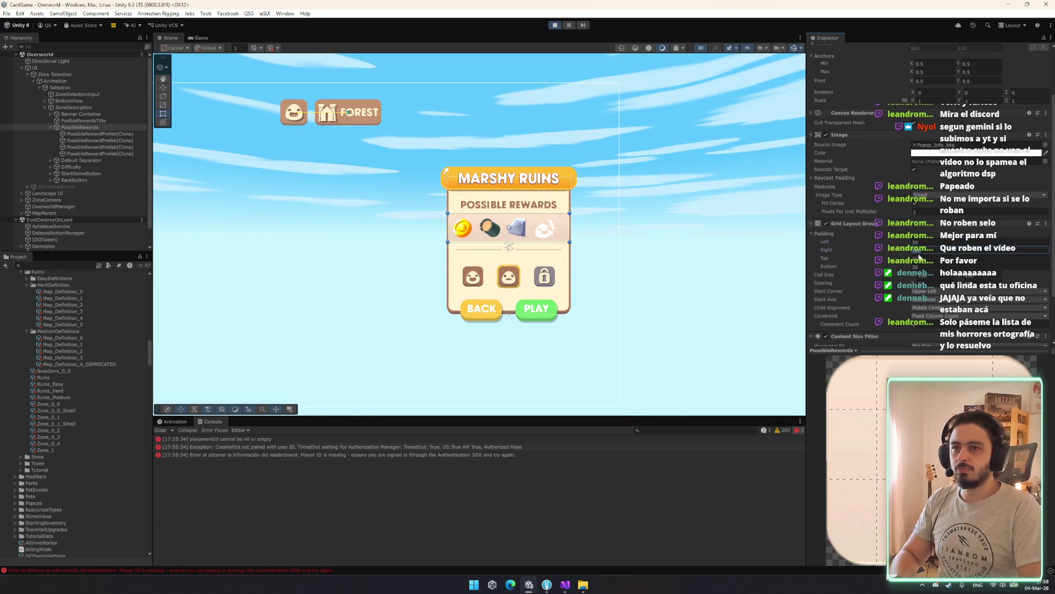
{"action": "type", "text": "30"}
{"action": "scroll", "coordinate": [535, 223], "scroll_direction": "up", "scroll_amount": 10}
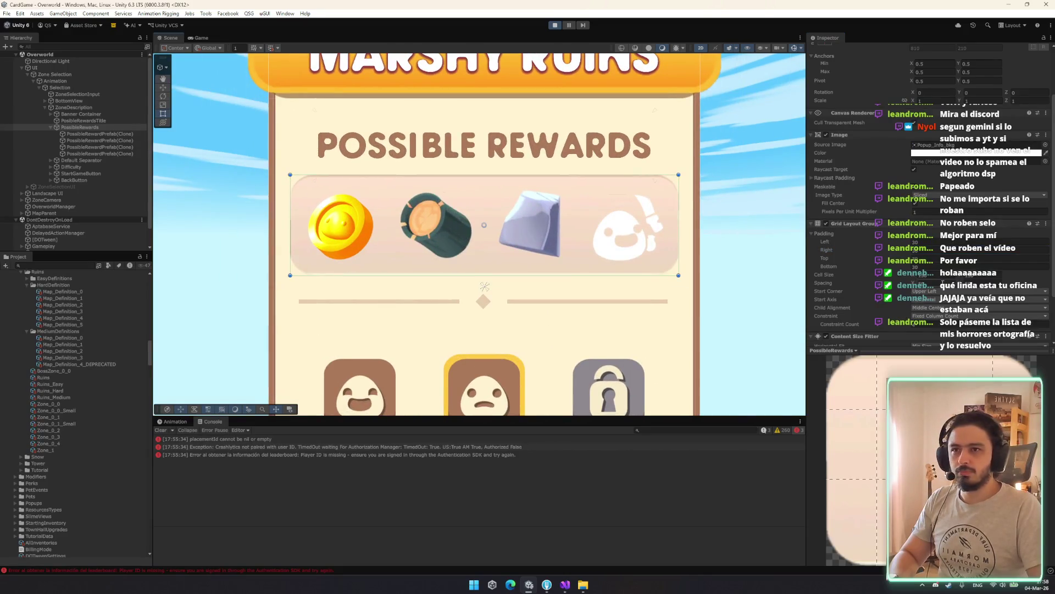
Confirm the smaller reward grid size and toggle the fourth reward off and on to compare.
{"action": "key", "text": "Return"}
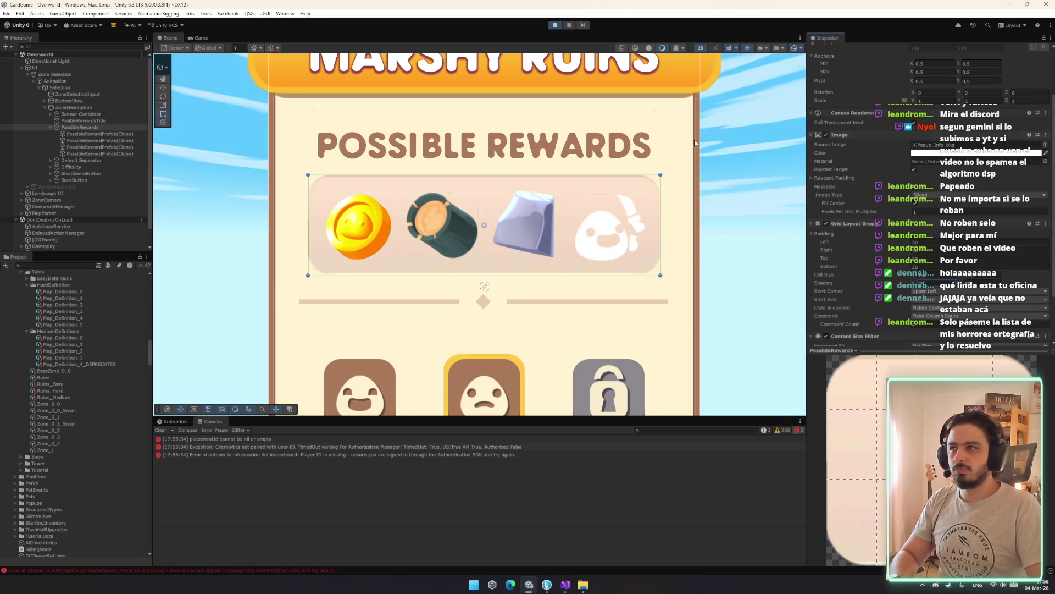
{"action": "left_click", "coordinate": [105, 154]}
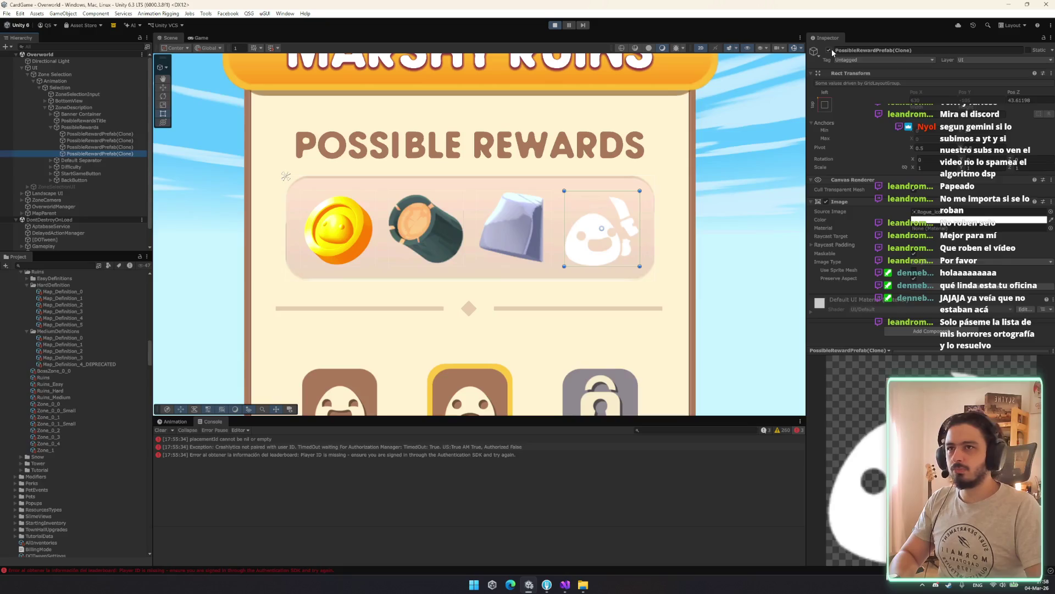
{"action": "left_click", "coordinate": [829, 51]}
{"action": "left_click", "coordinate": [829, 50]}
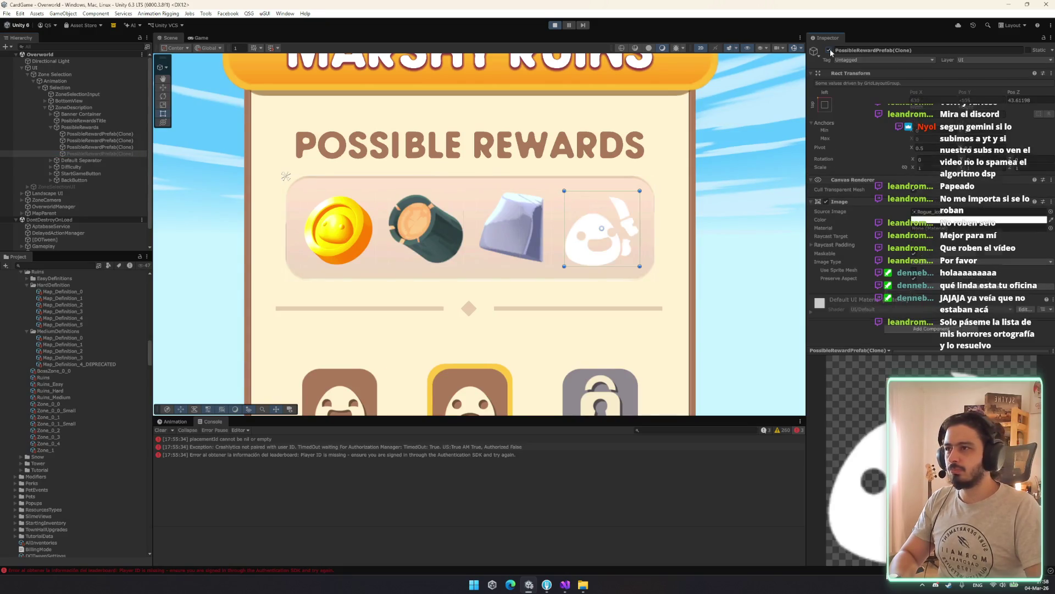
Check Marshy Ruins on the game map, copy the Grid Layout Group values, and stop Play mode.
{"action": "left_click", "coordinate": [212, 40]}
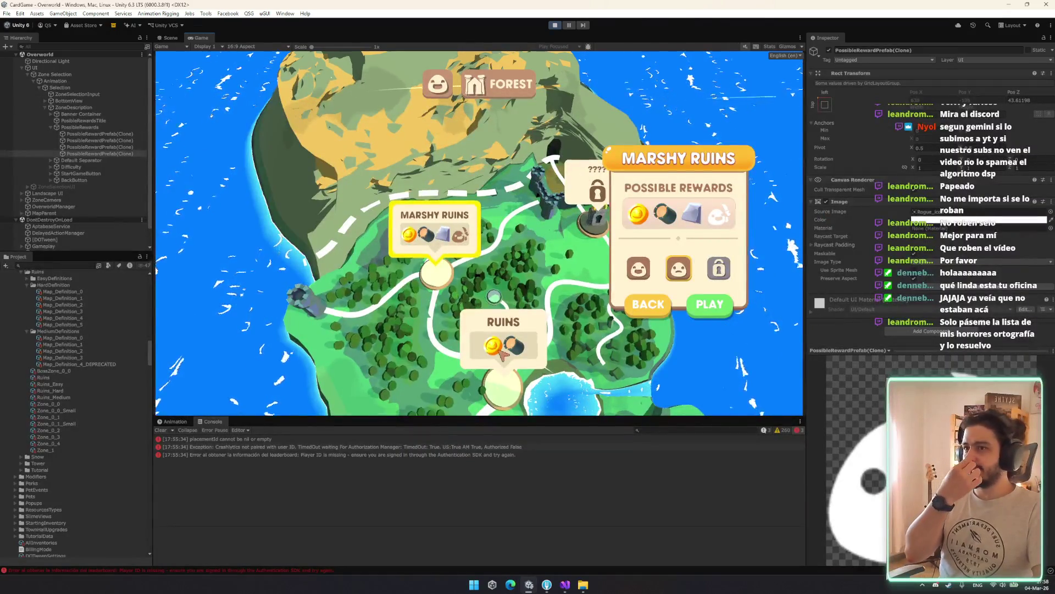
{"action": "left_click", "coordinate": [504, 335]}
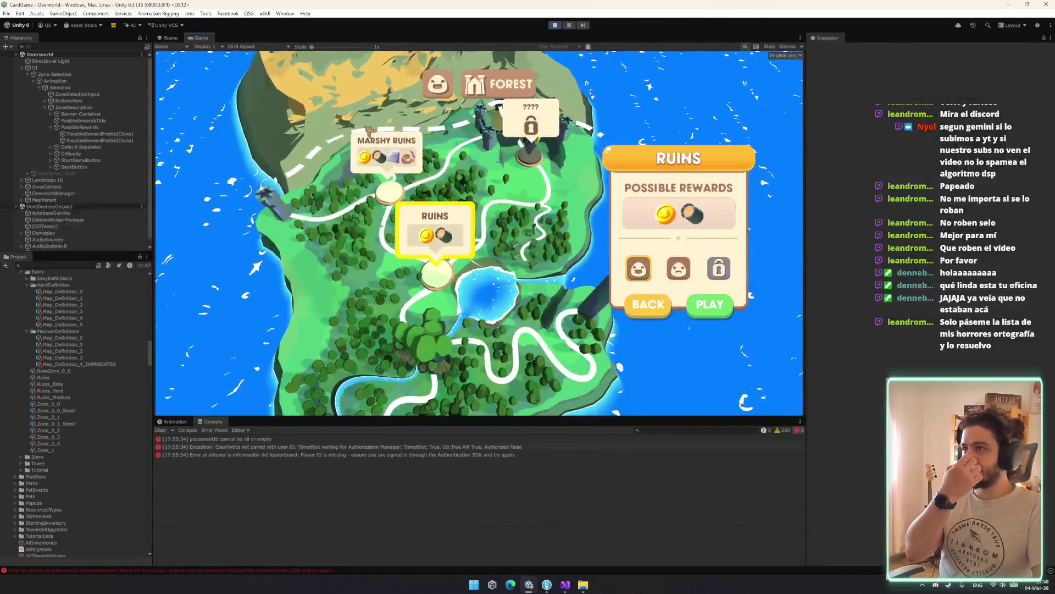
{"action": "left_click", "coordinate": [367, 132]}
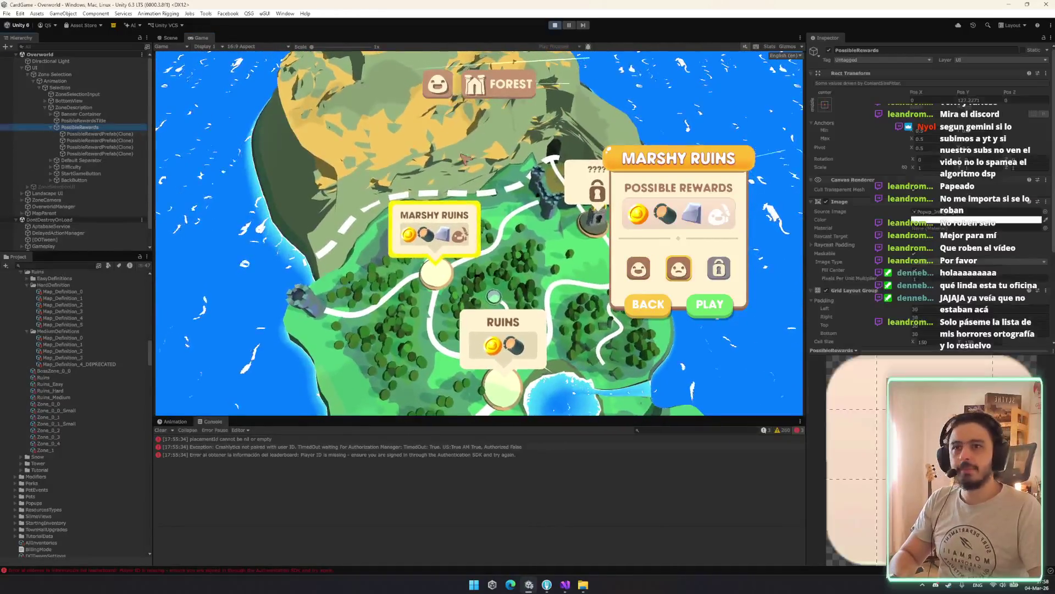
{"action": "right_click", "coordinate": [881, 161]}
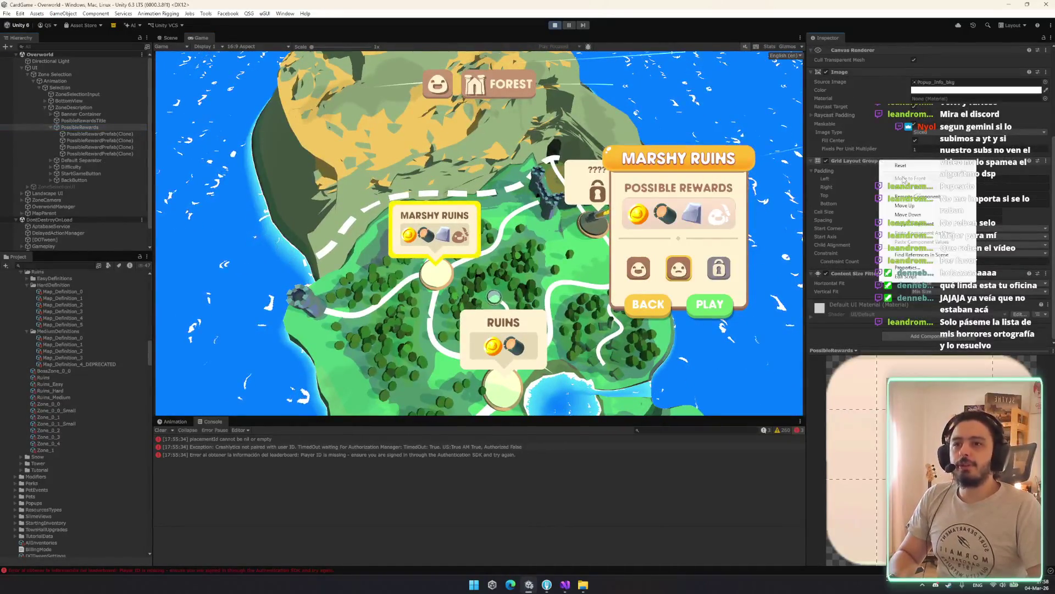
{"action": "key", "text": "Escape"}
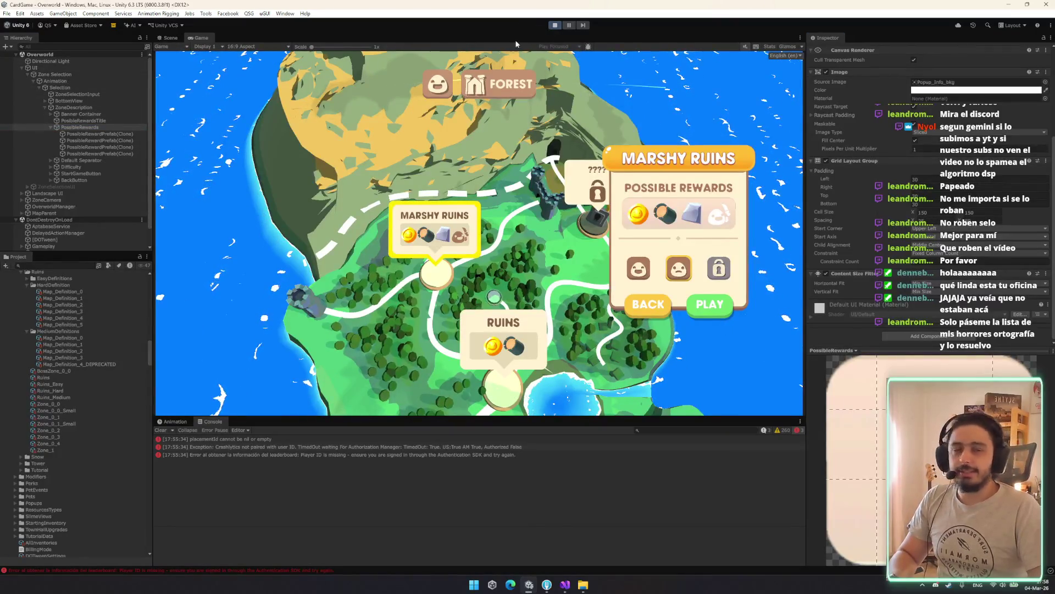
{"action": "key", "text": "ctrl+p"}
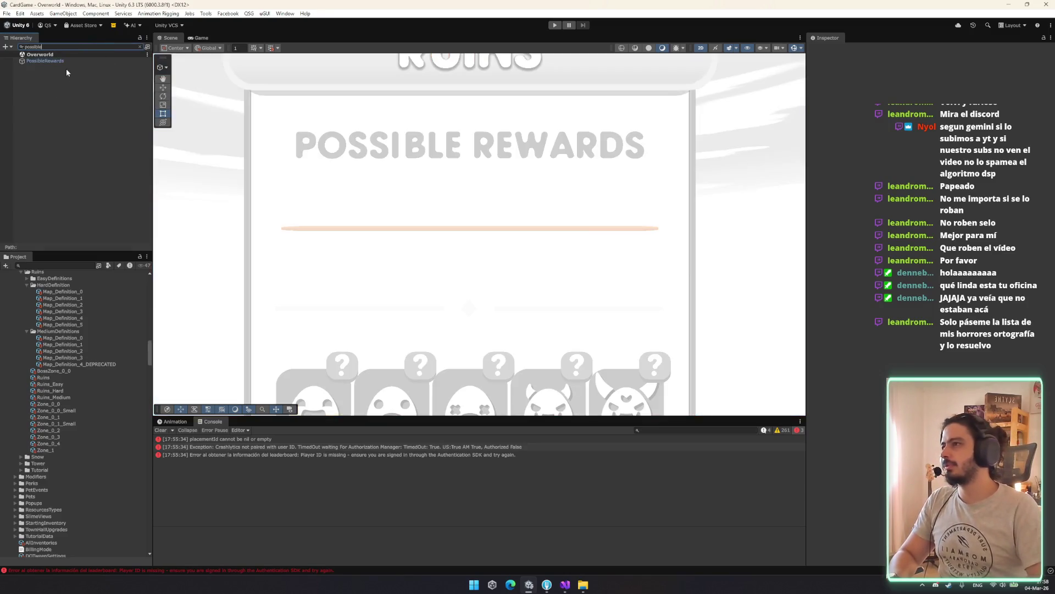
{"action": "type", "text": "possible"}
Paste the copied Grid Layout Group values onto PossibleRewards, review ZoneDescription's overrides, and enter Play mode.
{"action": "left_click", "coordinate": [65, 58]}
{"action": "key", "text": "Escape"}
{"action": "scroll", "coordinate": [863, 214], "scroll_direction": "down", "scroll_amount": 4}
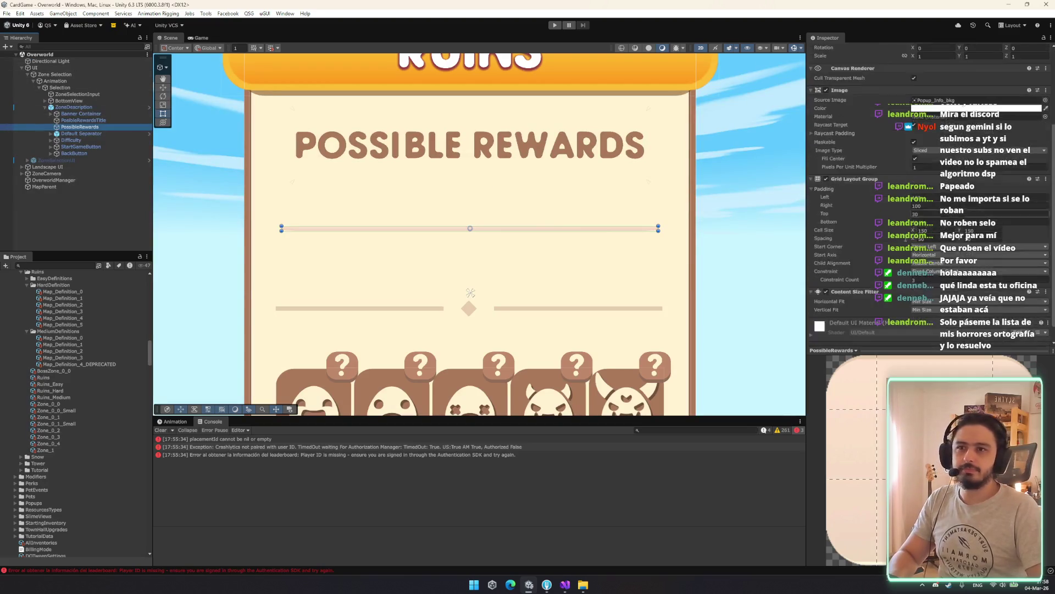
{"action": "right_click", "coordinate": [862, 179]}
{"action": "left_click", "coordinate": [917, 261]}
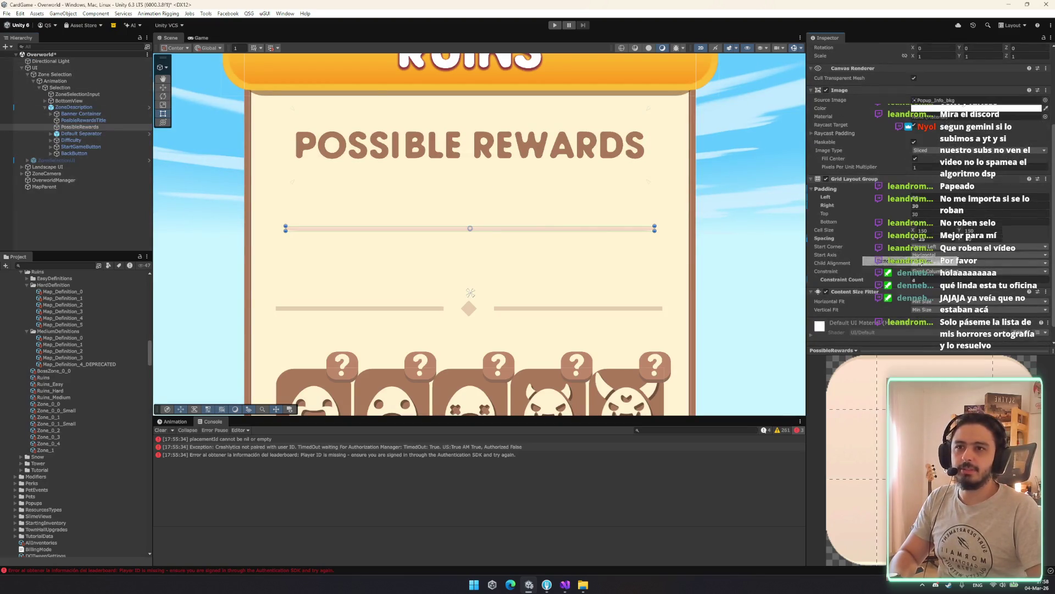
{"action": "left_click", "coordinate": [82, 106]}
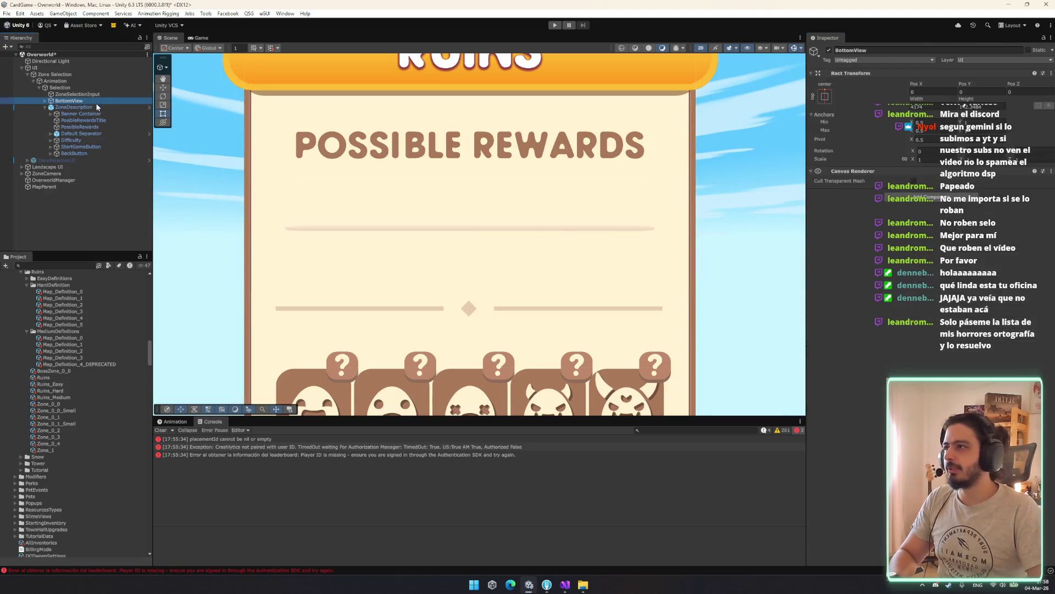
{"action": "left_click", "coordinate": [886, 83]}
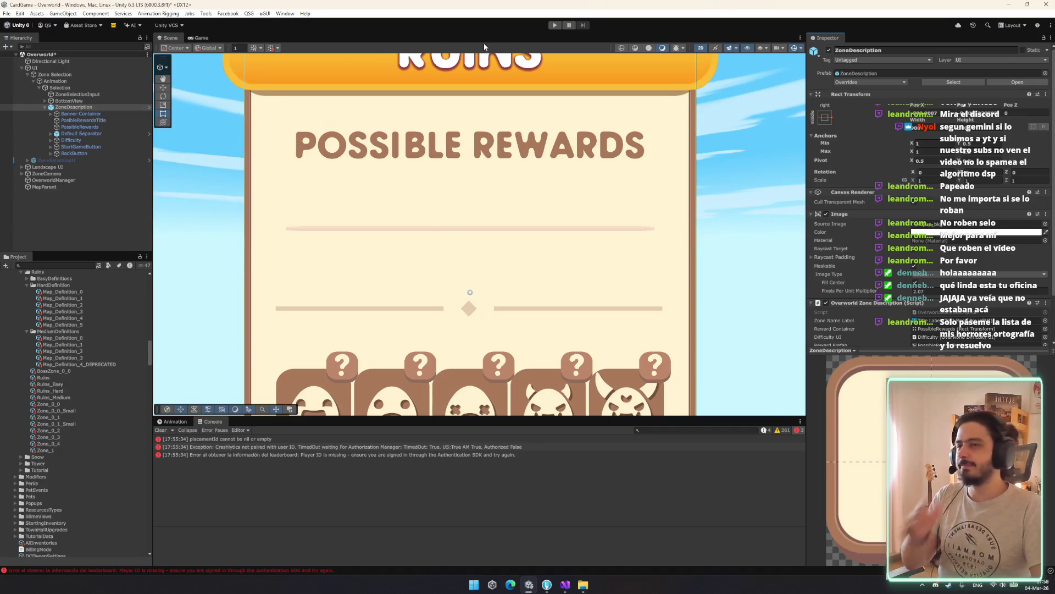
{"action": "left_click", "coordinate": [555, 26]}
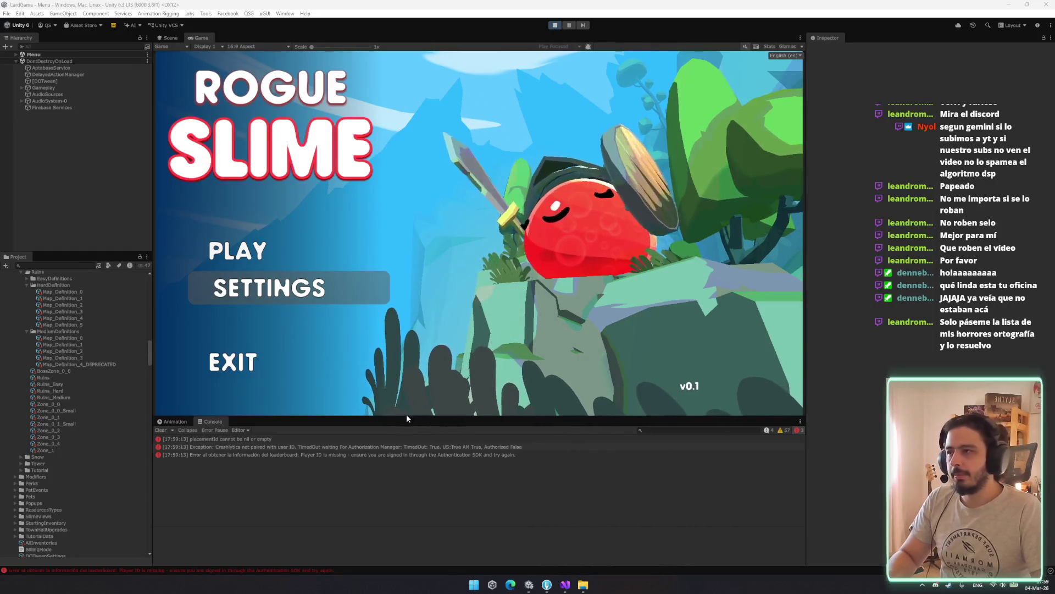
Play from the Rogue Slime main menu through the character screen to the map, then bring up Fork.
{"action": "left_click", "coordinate": [280, 259]}
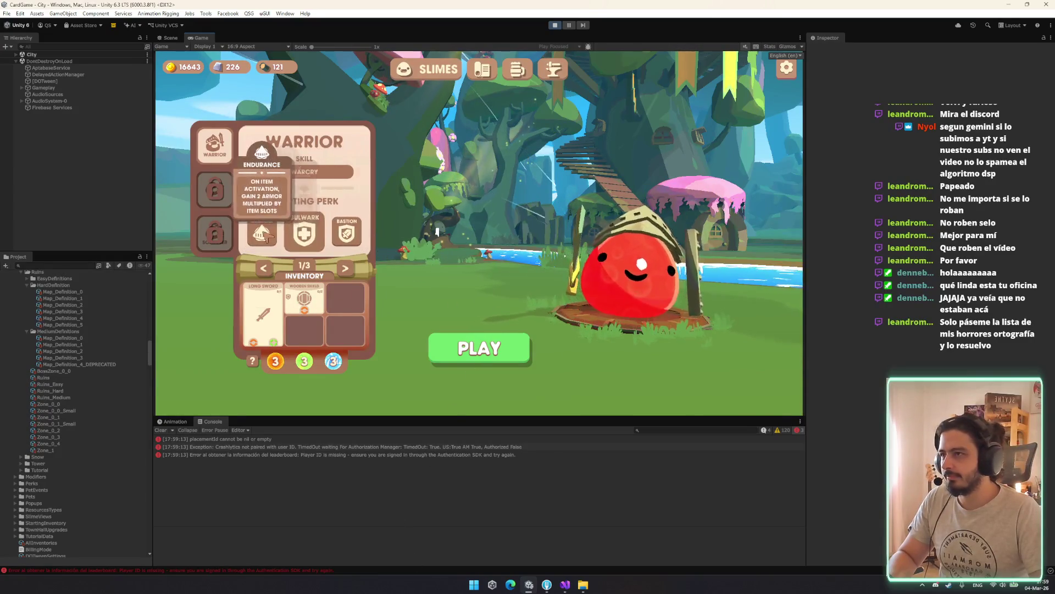
{"action": "left_click", "coordinate": [506, 350]}
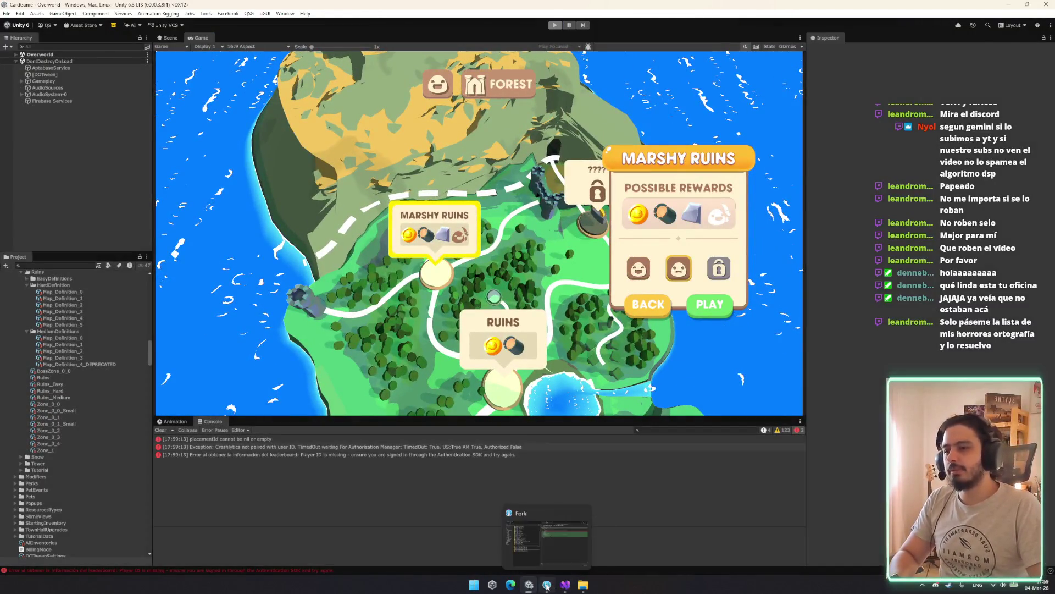
{"action": "left_click", "coordinate": [547, 584]}
{"action": "left_click", "coordinate": [238, 221]}
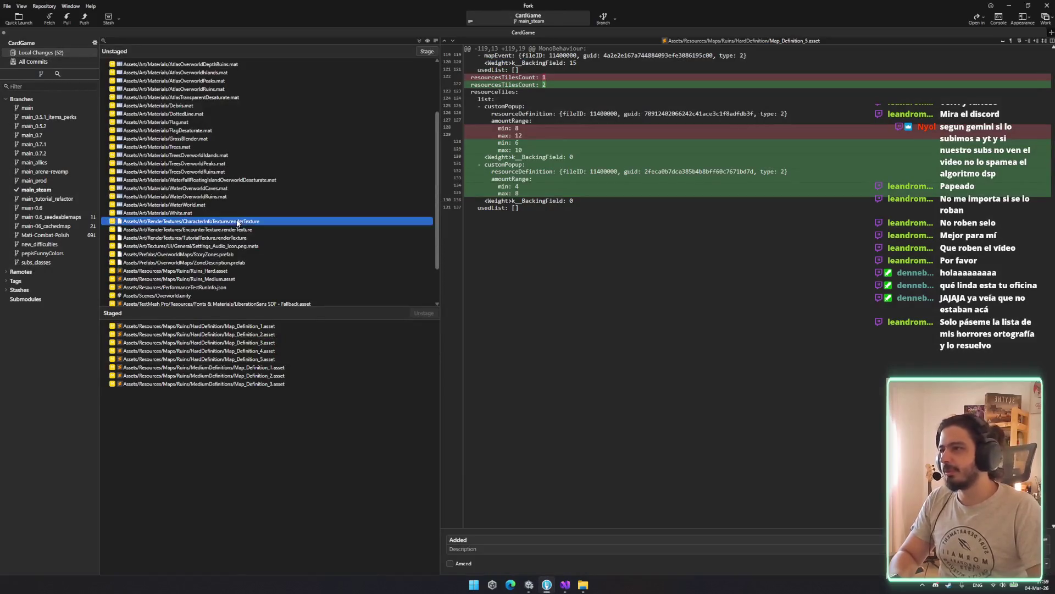
Stage the Ruins_Hard, Ruins_Medium, ZoneDescription, StoryZones and Overworld scene changes.
{"action": "left_click", "coordinate": [226, 122]}
{"action": "scroll", "coordinate": [246, 189], "scroll_direction": "down", "scroll_amount": 2}
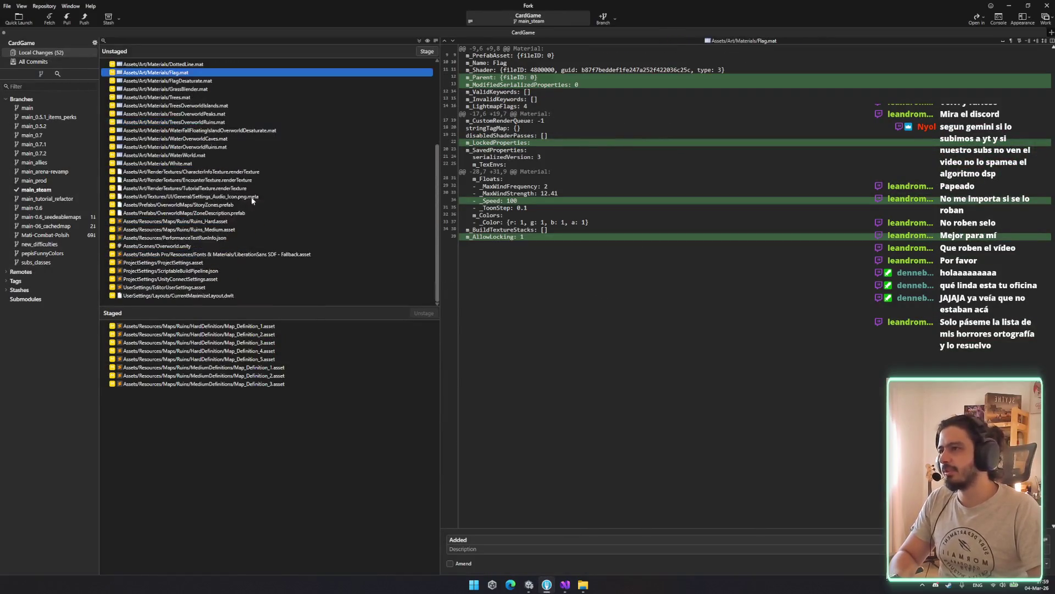
{"action": "double_click", "coordinate": [235, 224]}
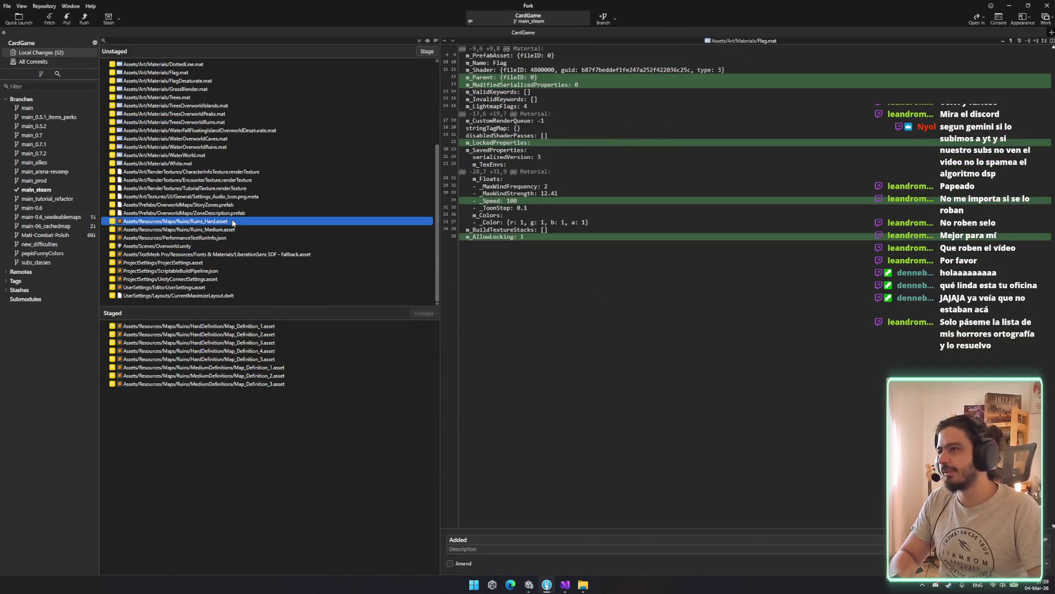
{"action": "double_click", "coordinate": [238, 230]}
{"action": "double_click", "coordinate": [231, 230]}
{"action": "double_click", "coordinate": [227, 230]}
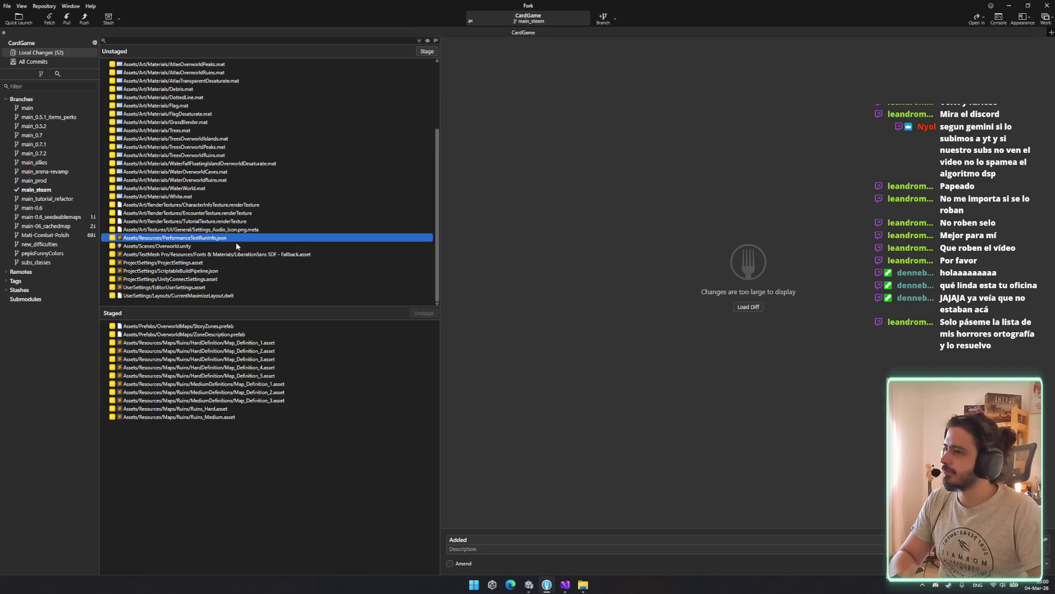
{"action": "left_click", "coordinate": [233, 263]}
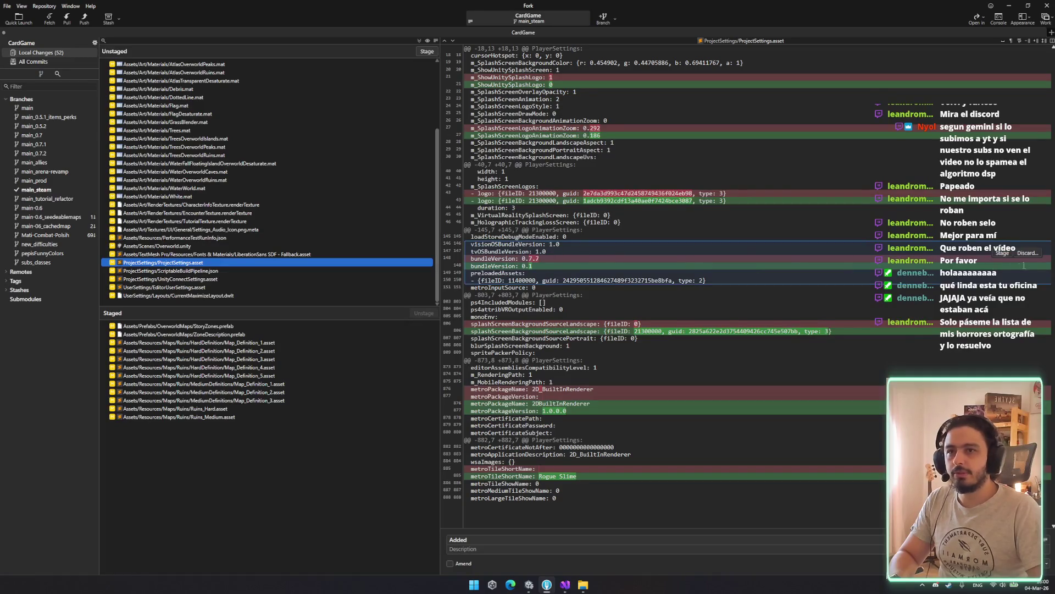
{"action": "left_click", "coordinate": [1008, 254]}
{"action": "left_click", "coordinate": [235, 246]}
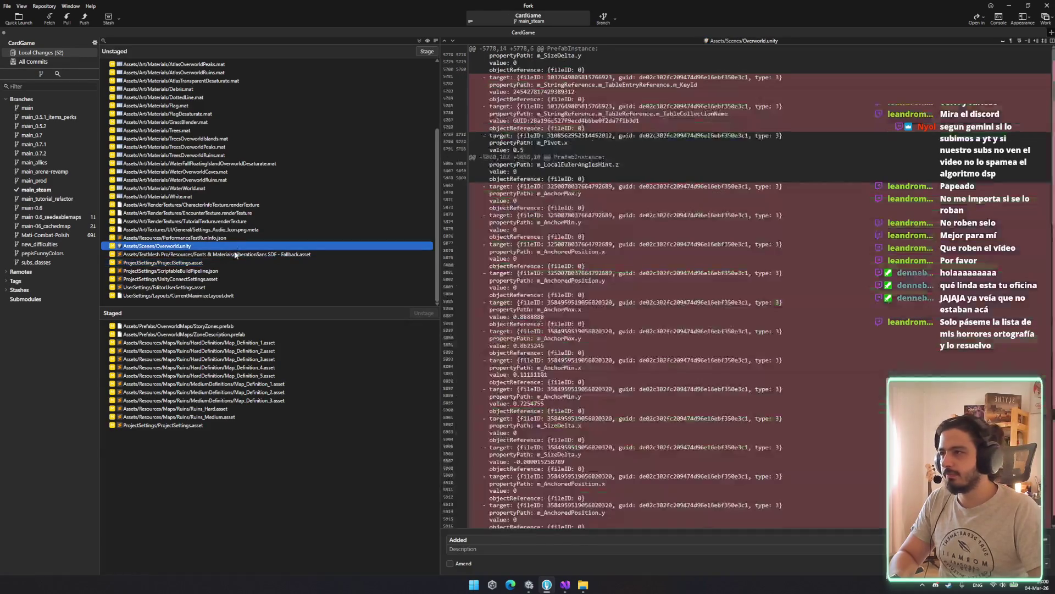
{"action": "double_click", "coordinate": [234, 245]}
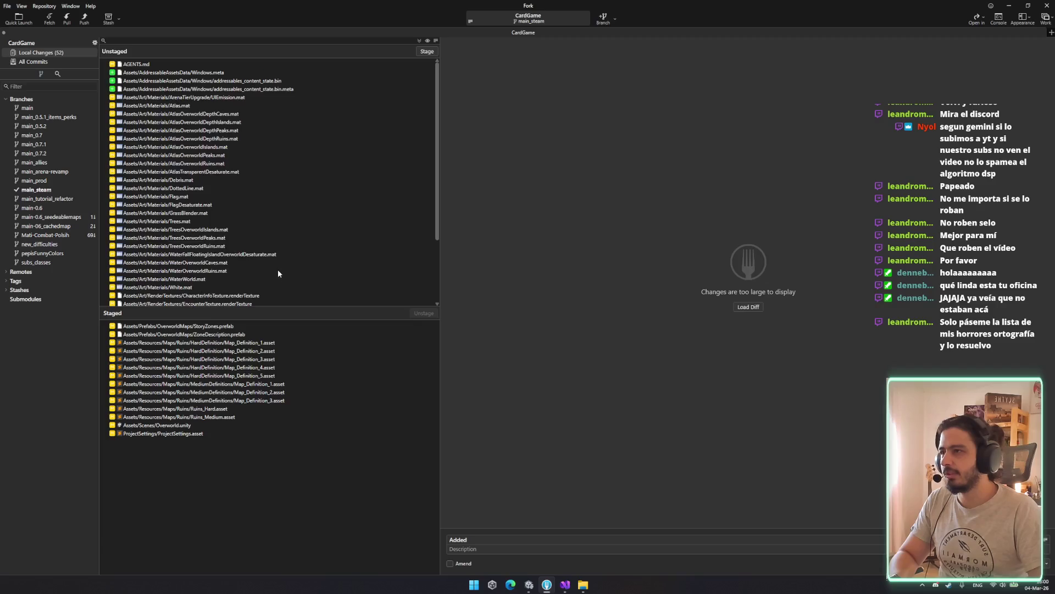
Commit the staged files as 'Added stones to the definitions', leaving ProjectSettings out.
{"action": "left_click", "coordinate": [494, 539]}
{"action": "type", "text": "stones to the definitions"}
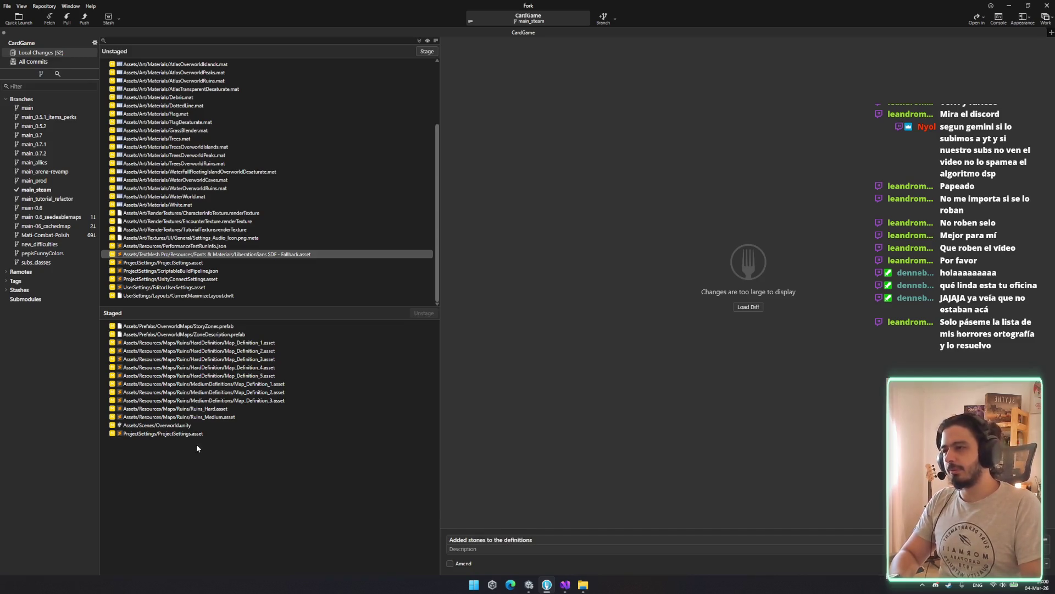
{"action": "left_click", "coordinate": [197, 434]}
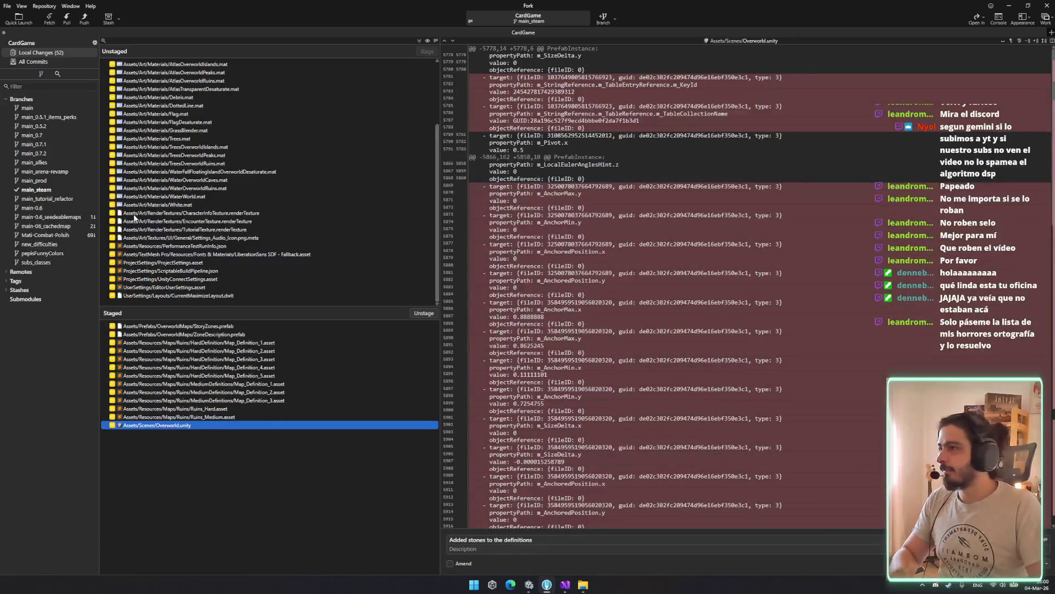
{"action": "key", "text": "ctrl+Return"}
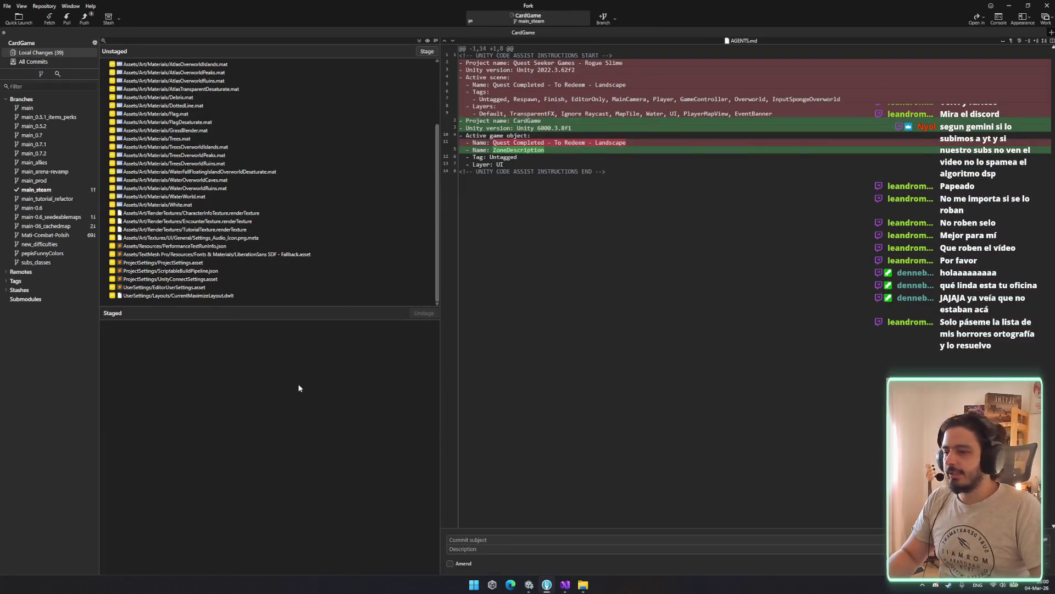
Push the branch to origin and leave ProjectSettings unstaged.
{"action": "left_click", "coordinate": [84, 18]}
{"action": "key", "text": "Return"}
{"action": "double_click", "coordinate": [206, 261]}
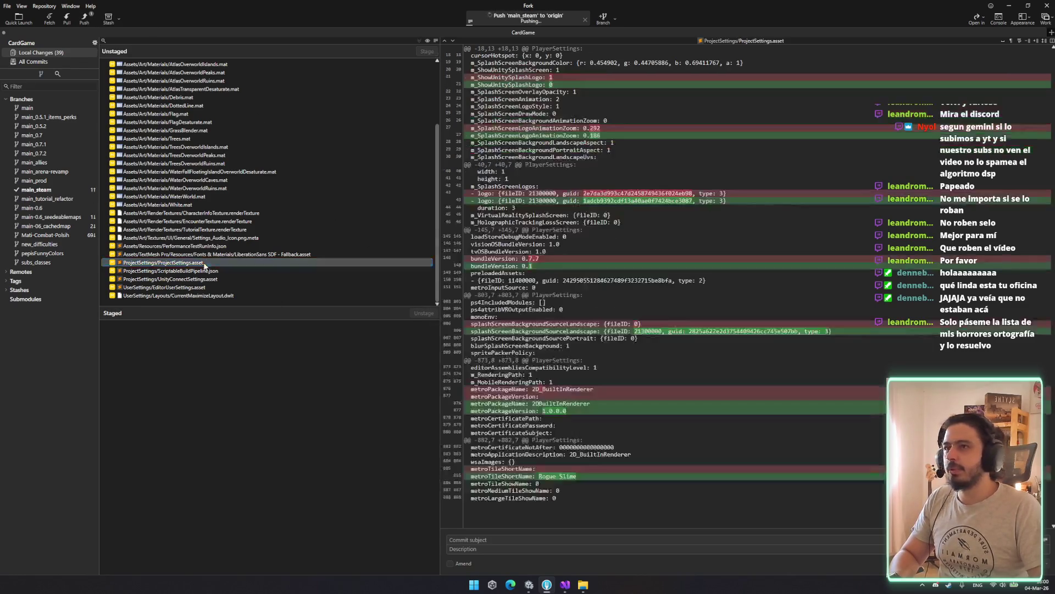
{"action": "double_click", "coordinate": [196, 325]}
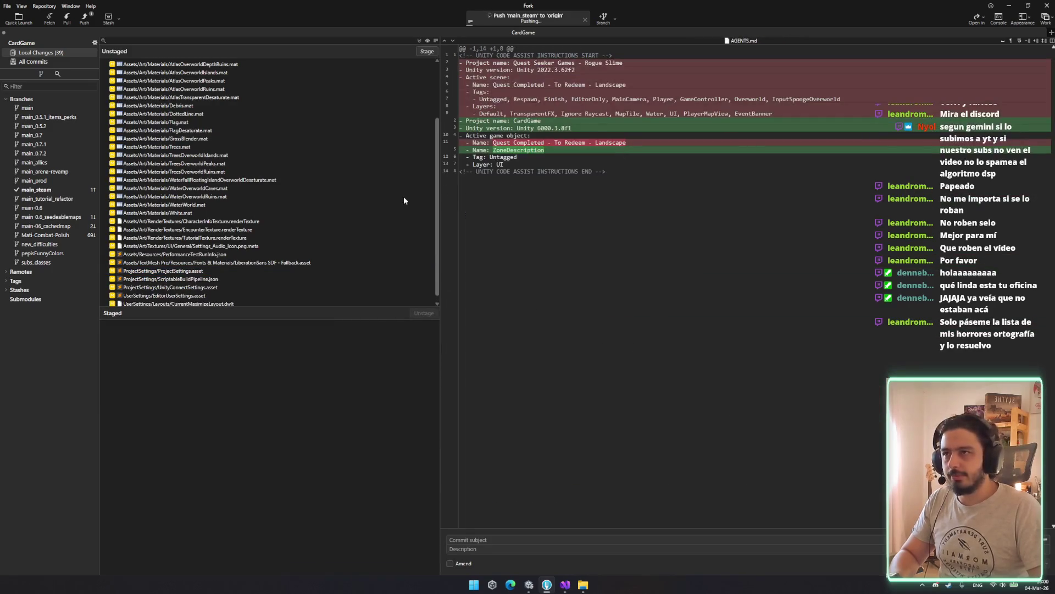
Stage only the ProjectSettings bundleVersion change and commit it.
{"action": "left_click", "coordinate": [212, 279]}
{"action": "key", "text": "Down"}
{"action": "key", "text": "Down"}
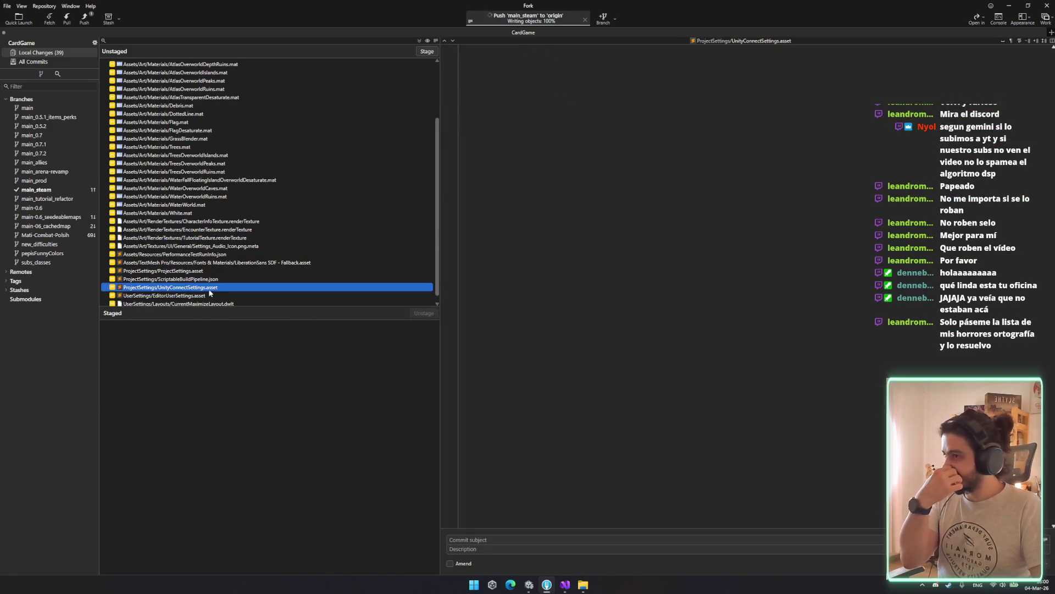
{"action": "scroll", "coordinate": [202, 285], "scroll_direction": "down", "scroll_amount": 1}
{"action": "left_click", "coordinate": [190, 263]}
{"action": "left_click", "coordinate": [1022, 230]}
{"action": "left_click", "coordinate": [554, 539]}
{"action": "type", "text": "Changed version to 0.1"}
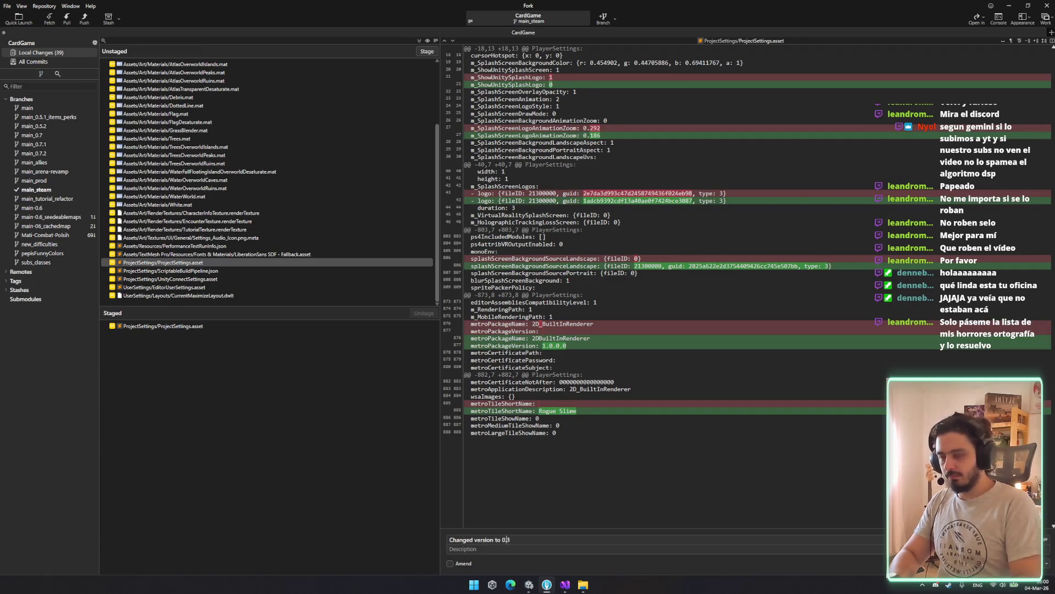
{"action": "key", "text": "ctrl+Return"}
Push the version commit to origin and return to the Unity editor.
{"action": "left_click", "coordinate": [84, 17]}
{"action": "key", "text": "Return"}
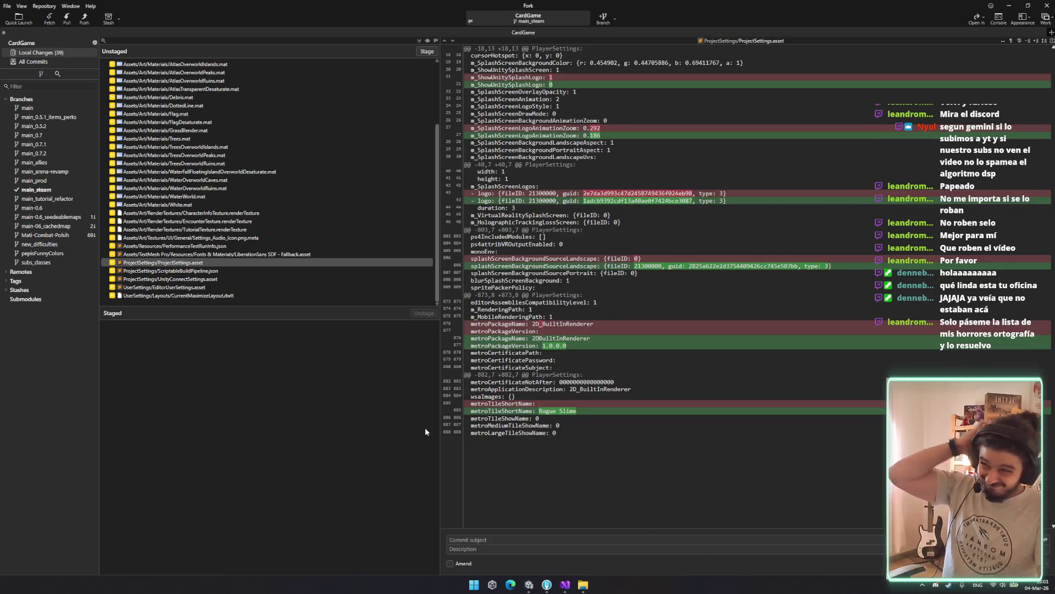
{"action": "key", "text": "alt+Tab"}
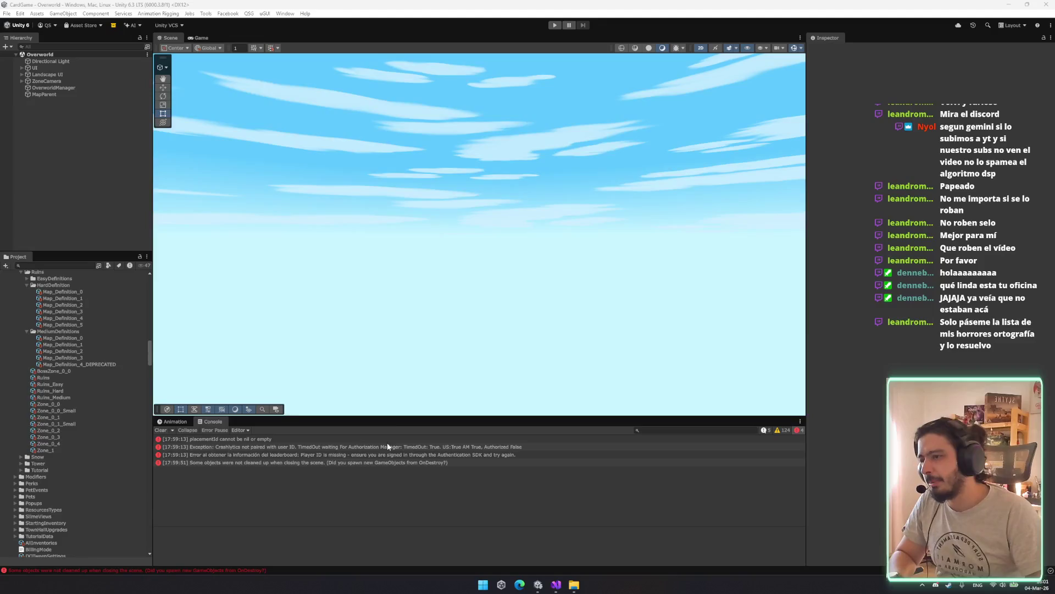
Clear the Unity console, move the blank line above the list reset, and save OverworldZoneDescription.cs.
{"action": "left_click", "coordinate": [164, 430]}
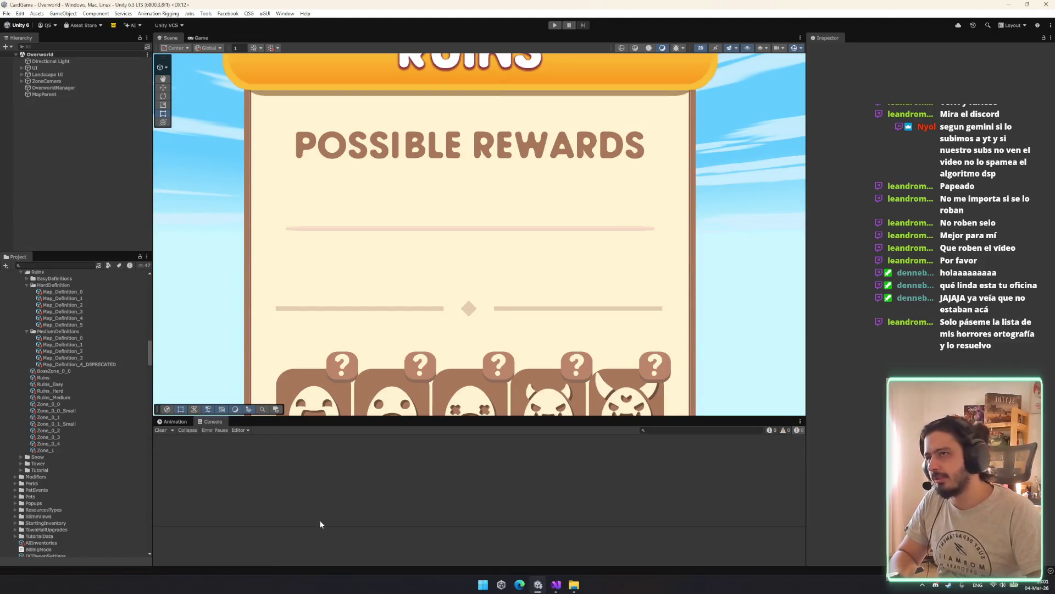
{"action": "key", "text": "alt+Tab"}
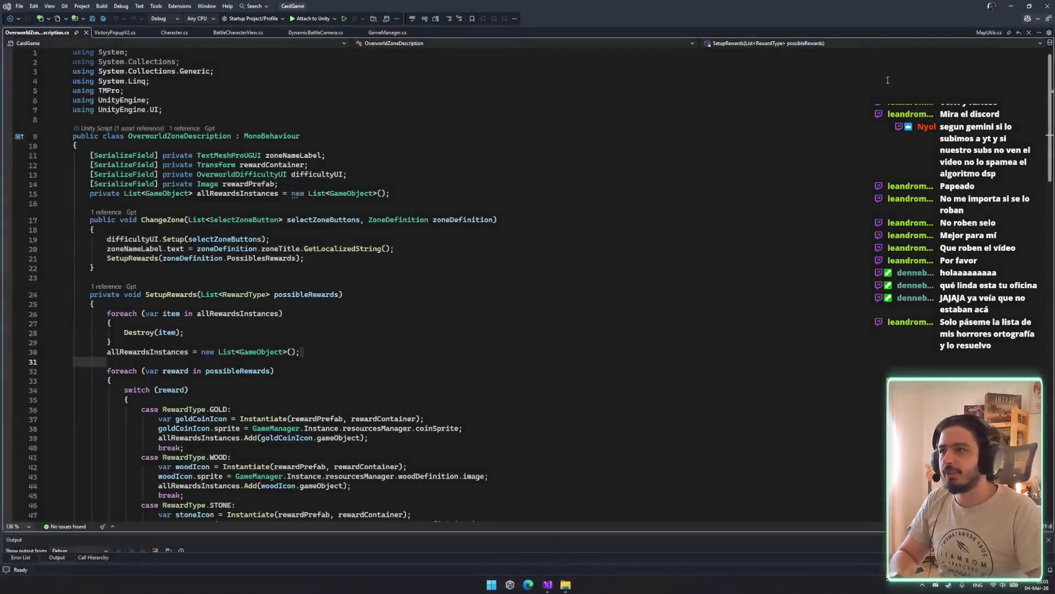
{"action": "key", "text": "alt+Up"}
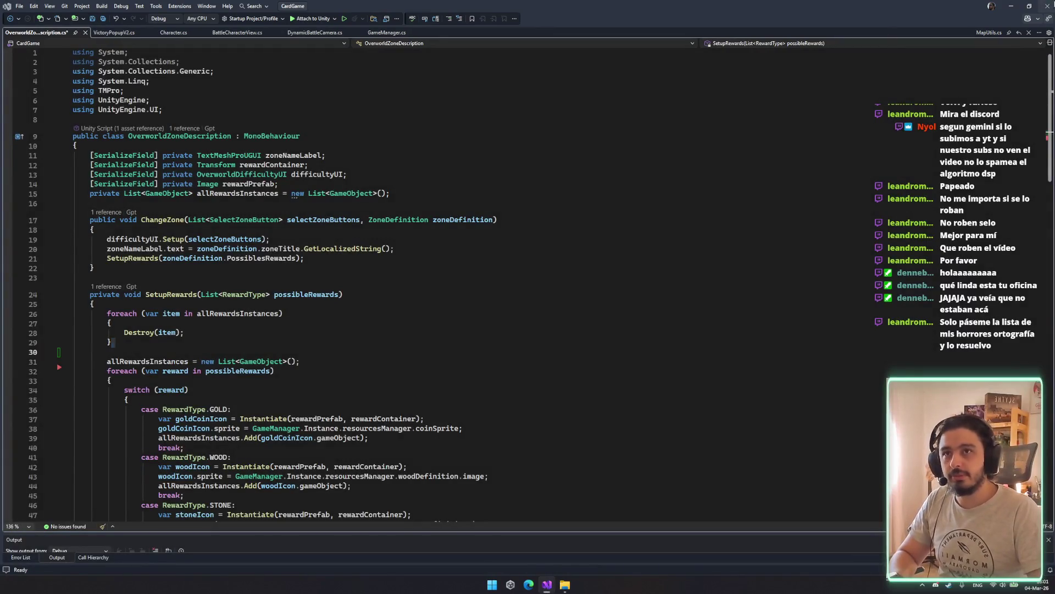
{"action": "left_click", "coordinate": [1047, 6]}
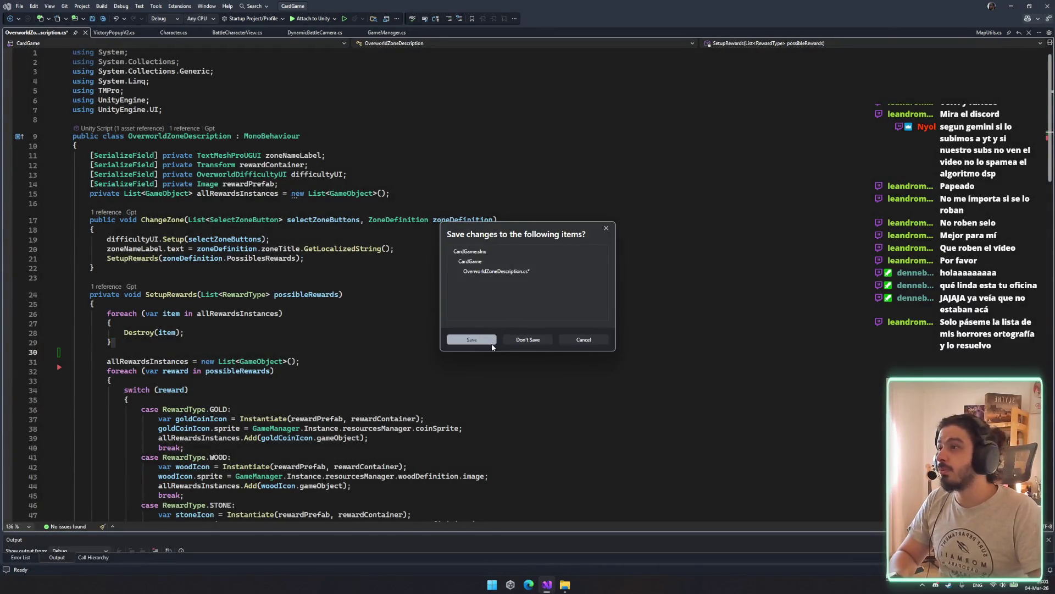
{"action": "left_click", "coordinate": [473, 340]}
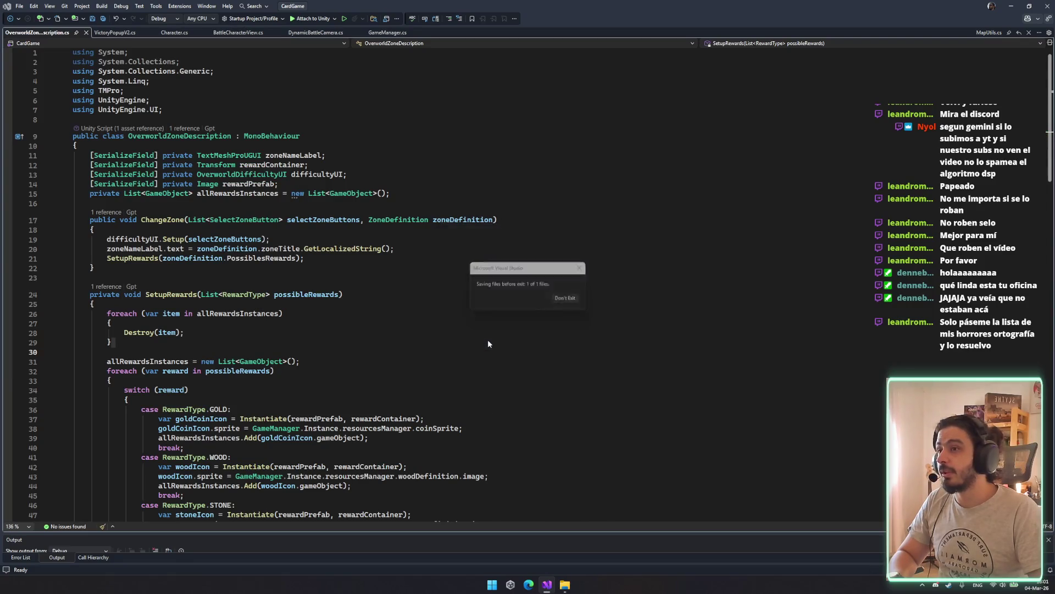
{"action": "key", "text": "super"}
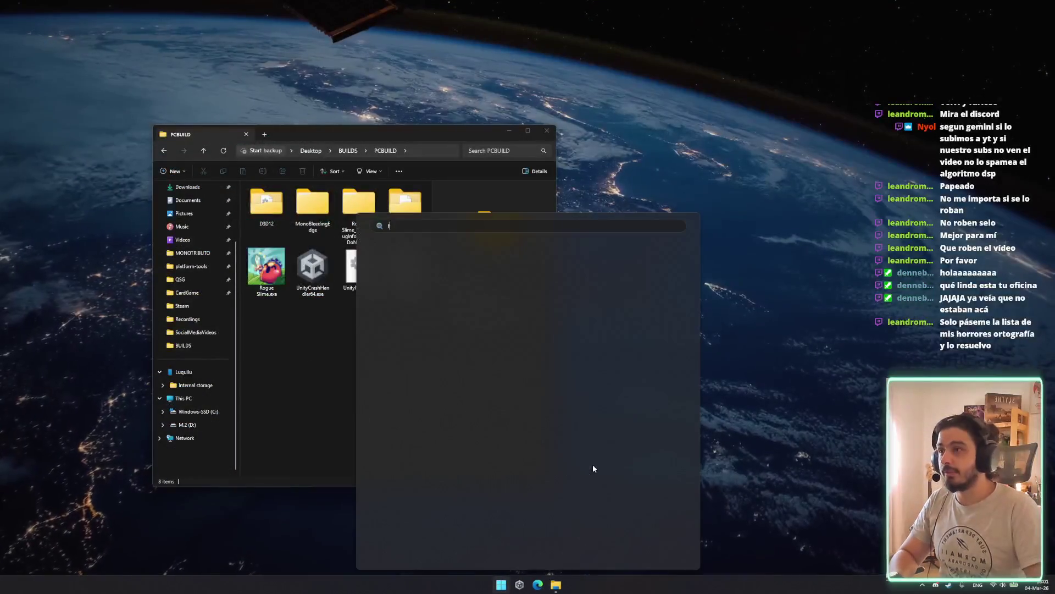
{"action": "type", "text": "f"}
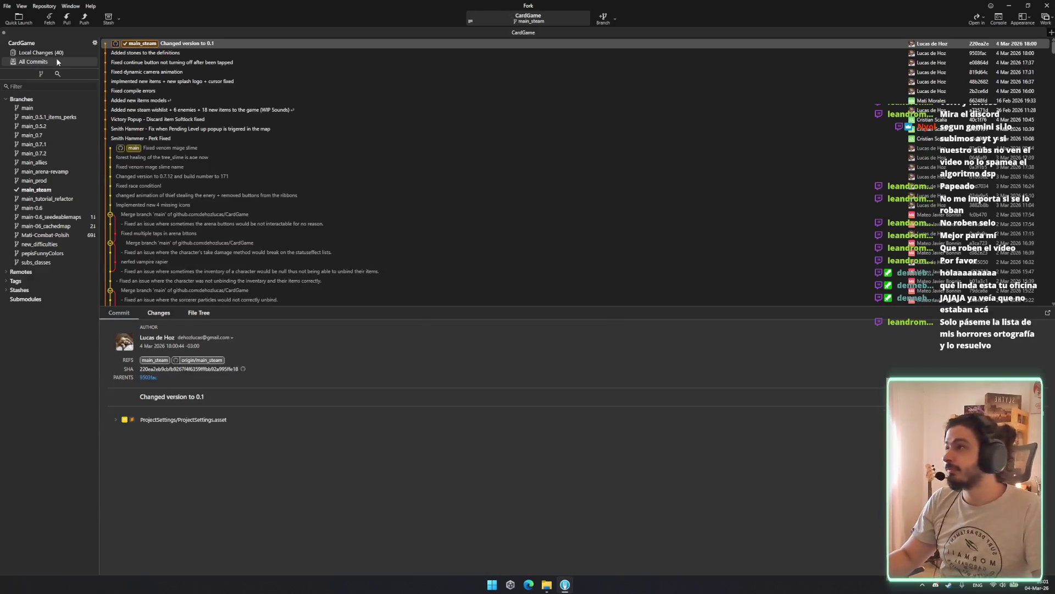
Review the local change diffs and clear OverworldZoneDescription.cs from the pending changes.
{"action": "left_click", "coordinate": [55, 53]}
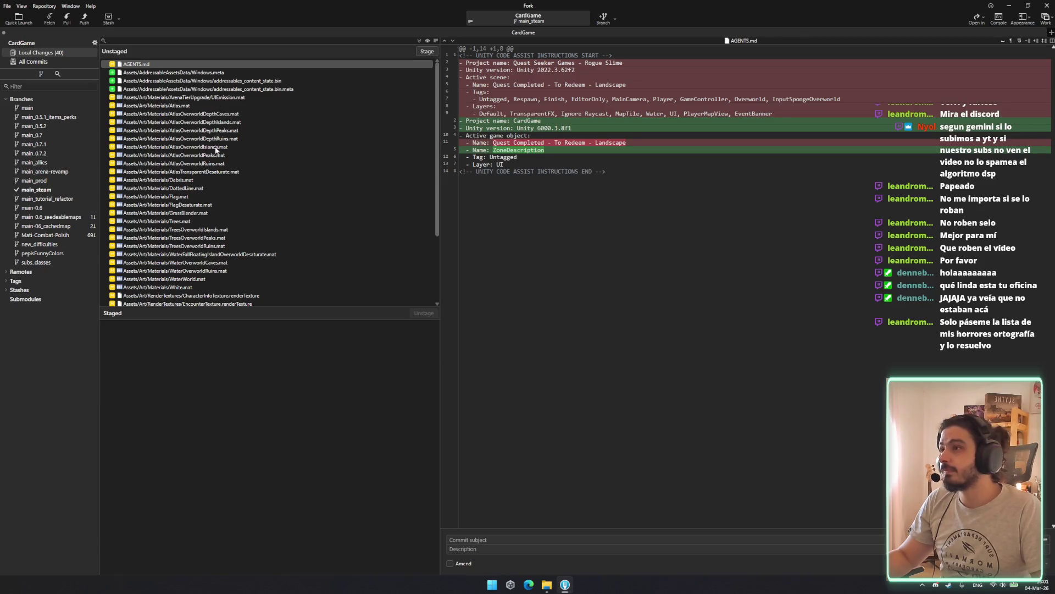
{"action": "scroll", "coordinate": [217, 219], "scroll_direction": "down", "scroll_amount": 3}
{"action": "left_click", "coordinate": [219, 246]}
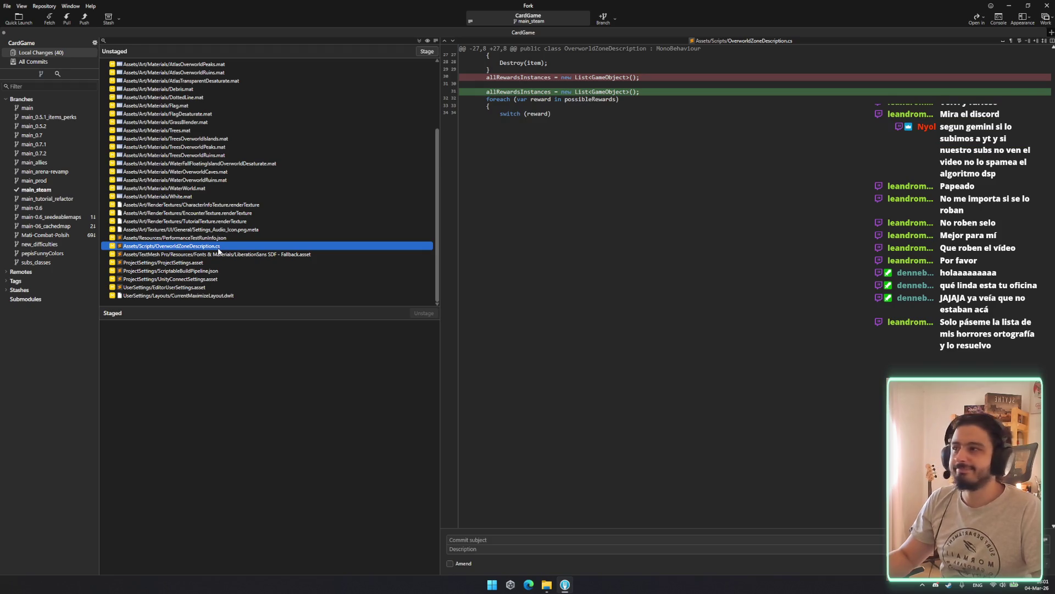
{"action": "double_click", "coordinate": [218, 247]}
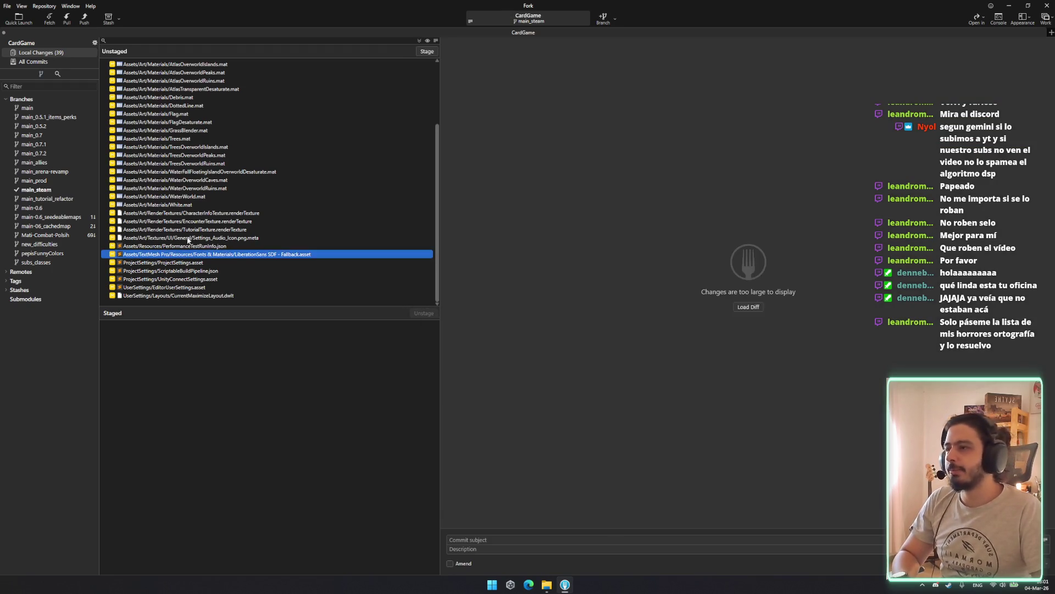
{"action": "left_click", "coordinate": [188, 238]}
{"action": "left_click", "coordinate": [197, 245]}
{"action": "left_click", "coordinate": [256, 171]}
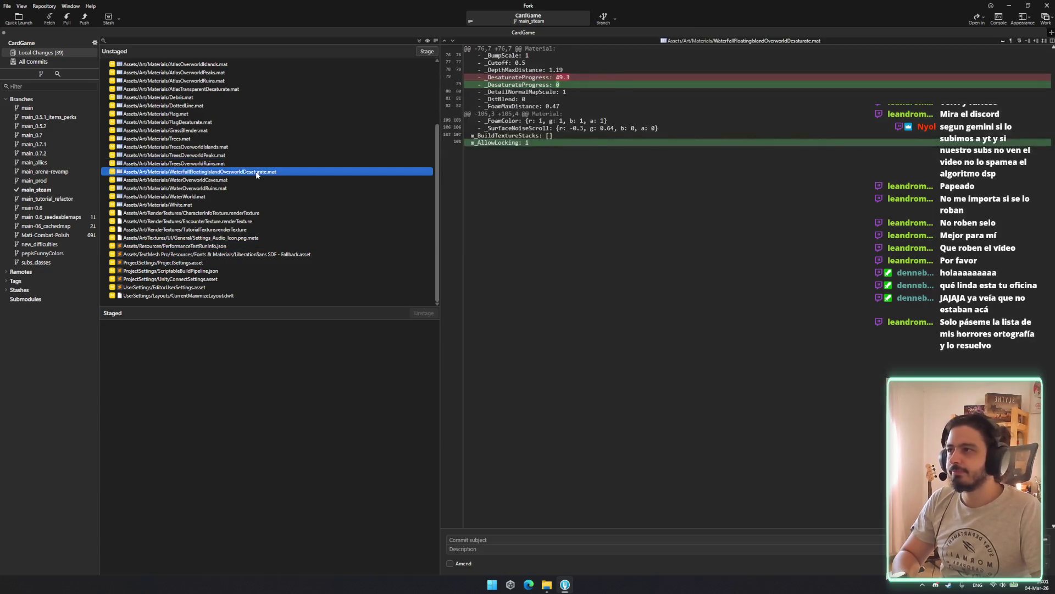
{"action": "scroll", "coordinate": [255, 184], "scroll_direction": "up", "scroll_amount": 3}
{"action": "scroll", "coordinate": [257, 187], "scroll_direction": "down", "scroll_amount": 2}
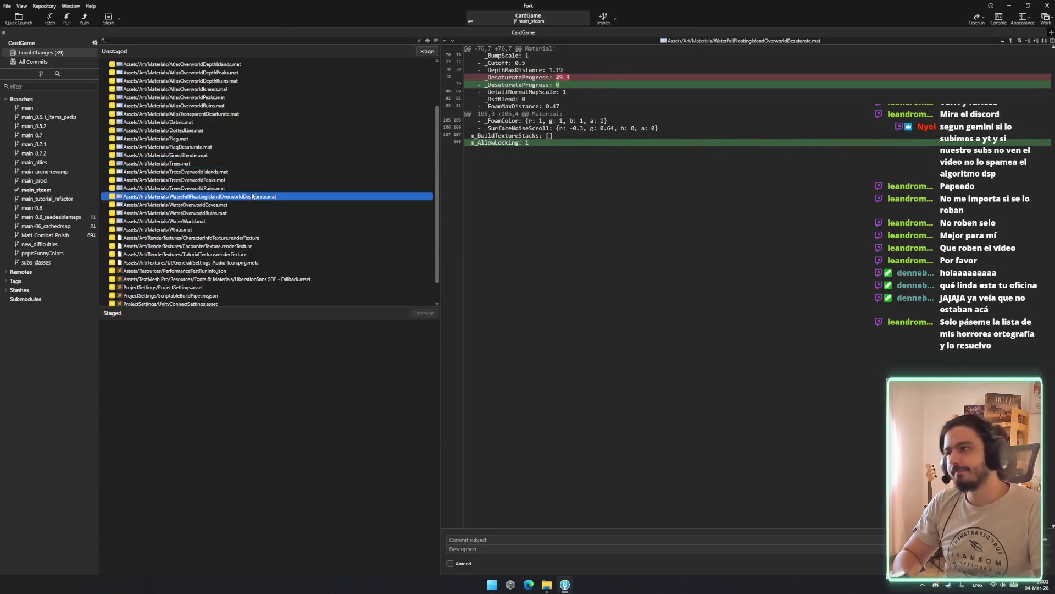
{"action": "left_click", "coordinate": [236, 271]}
Stage the splash logo, background image, logo zoom and remaining splash-screen hunks of ProjectSettings.asset.
{"action": "left_click", "coordinate": [231, 286]}
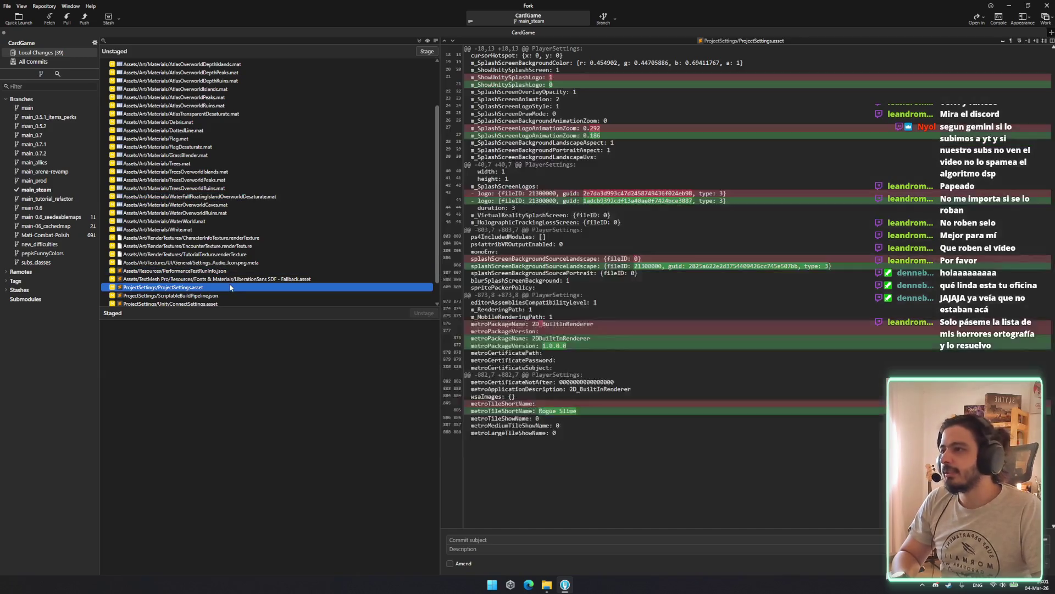
{"action": "mouse_move", "coordinate": [555, 94]}
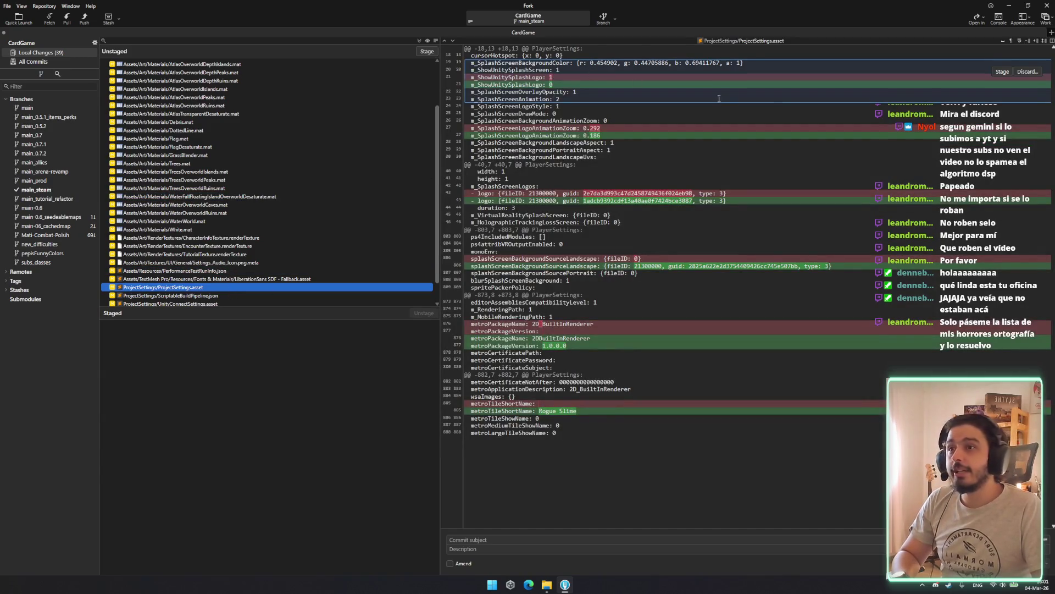
{"action": "left_click", "coordinate": [1003, 182]}
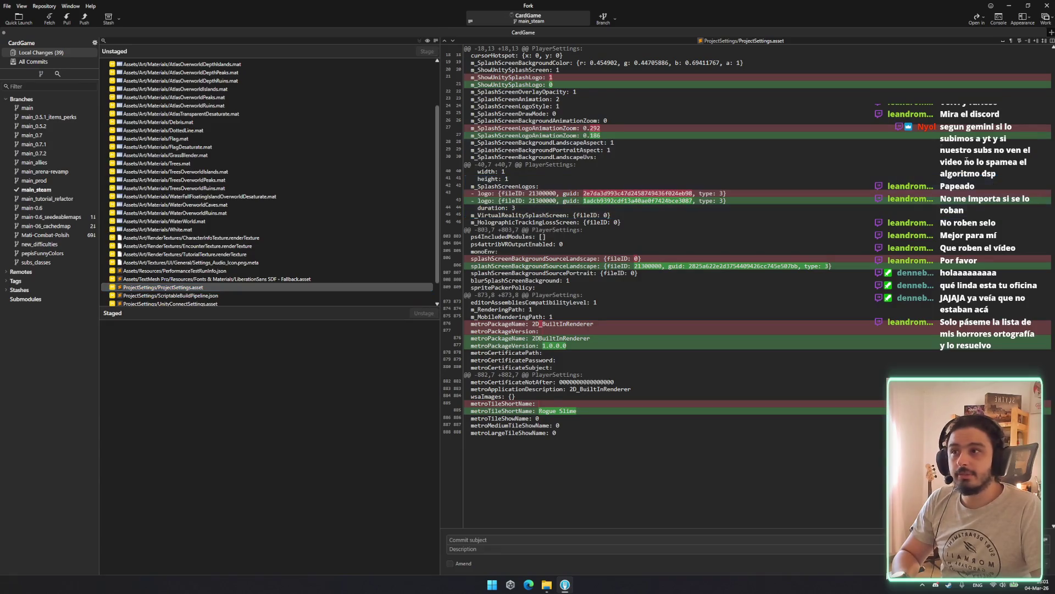
{"action": "left_click", "coordinate": [1002, 187]}
{"action": "left_click", "coordinate": [1003, 123]}
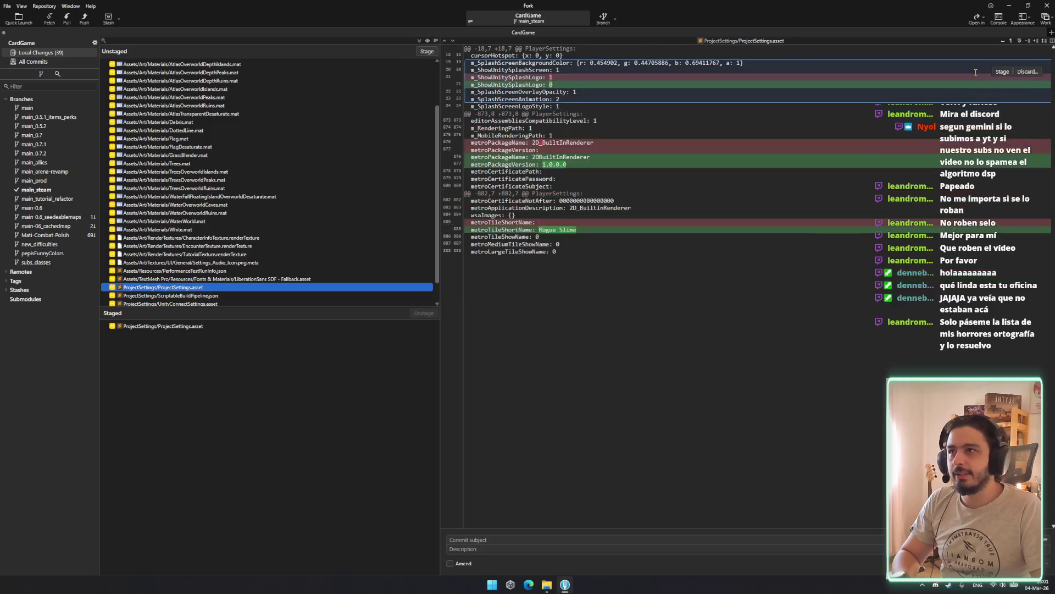
{"action": "left_click", "coordinate": [1002, 72]}
{"action": "mouse_move", "coordinate": [548, 141]}
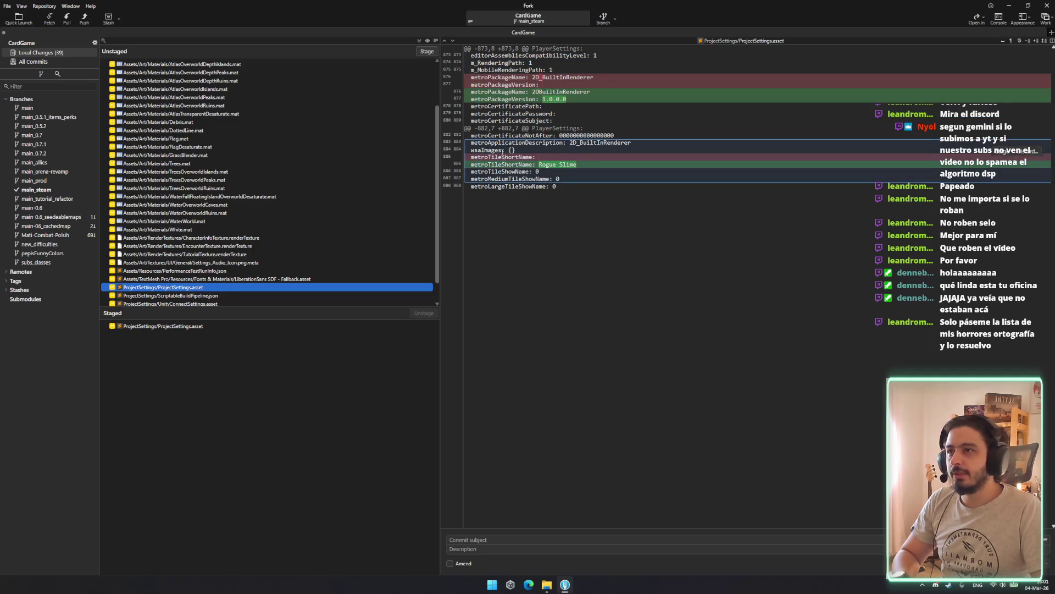
{"action": "left_click", "coordinate": [648, 167]}
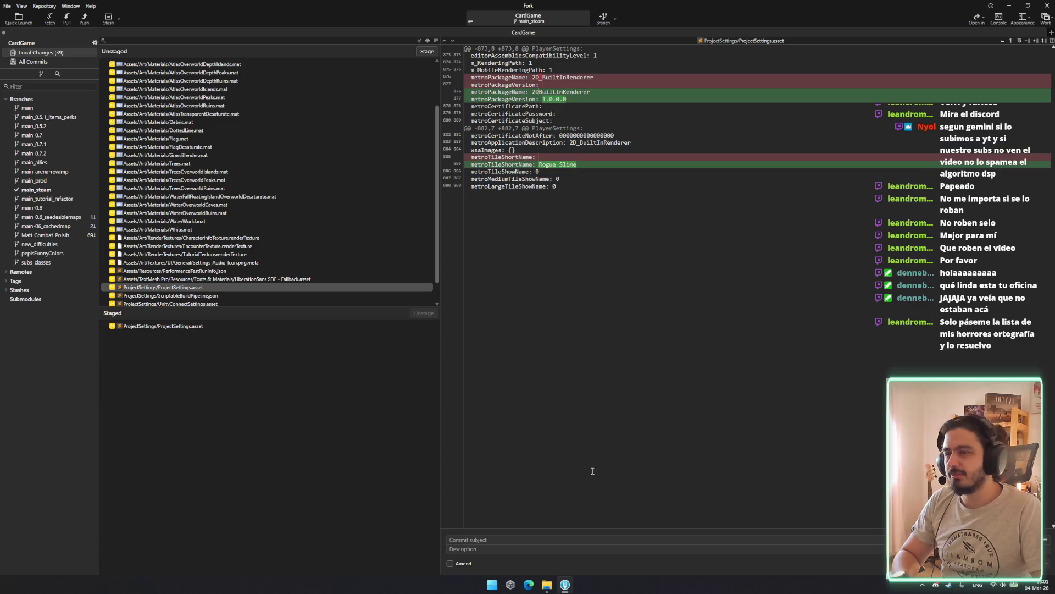
Commit the staged splash-screen changes as 'Changed splash screen animmation'.
{"action": "left_click", "coordinate": [293, 326]}
{"action": "left_click", "coordinate": [521, 541]}
{"action": "type", "text": "Changed splash screen ani"}
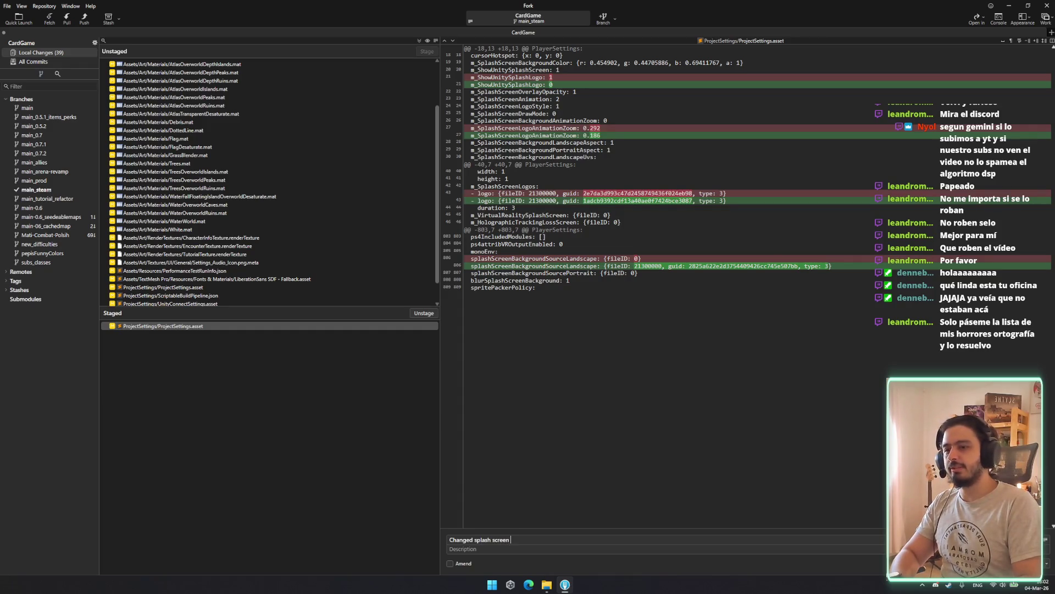
{"action": "type", "text": "mnation"}
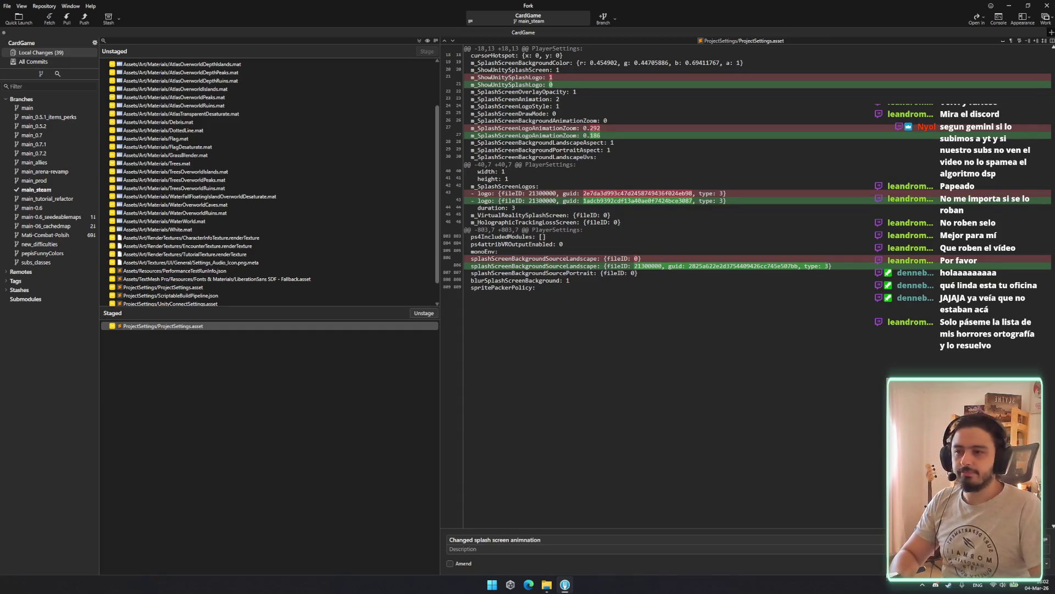
{"action": "key", "text": "ctrl+Return"}
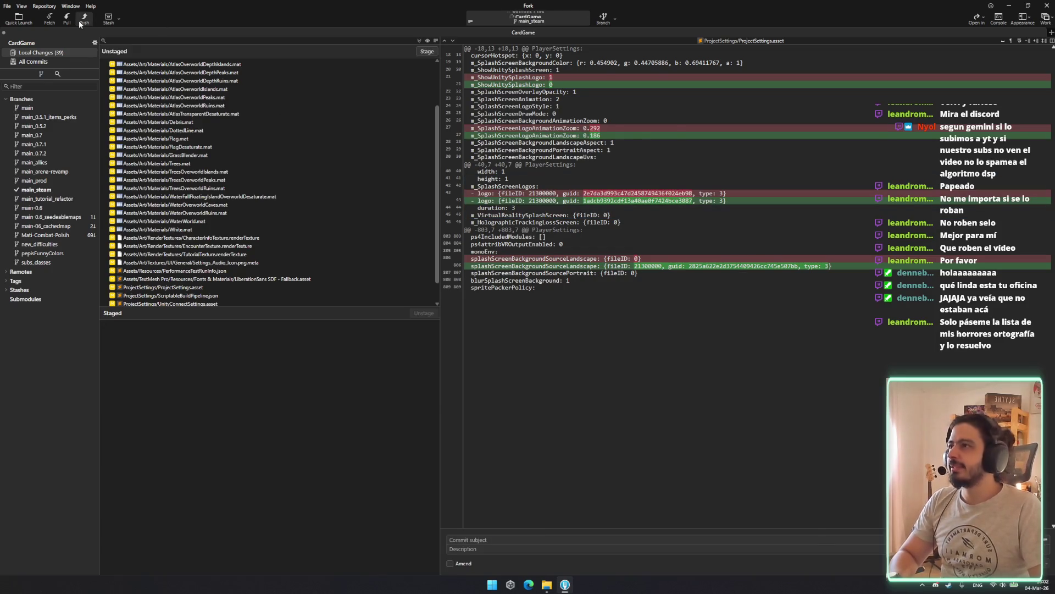
Push main_steam to origin and close Fork.
{"action": "key", "text": "ctrl+shift+p"}
{"action": "left_click", "coordinate": [580, 317]}
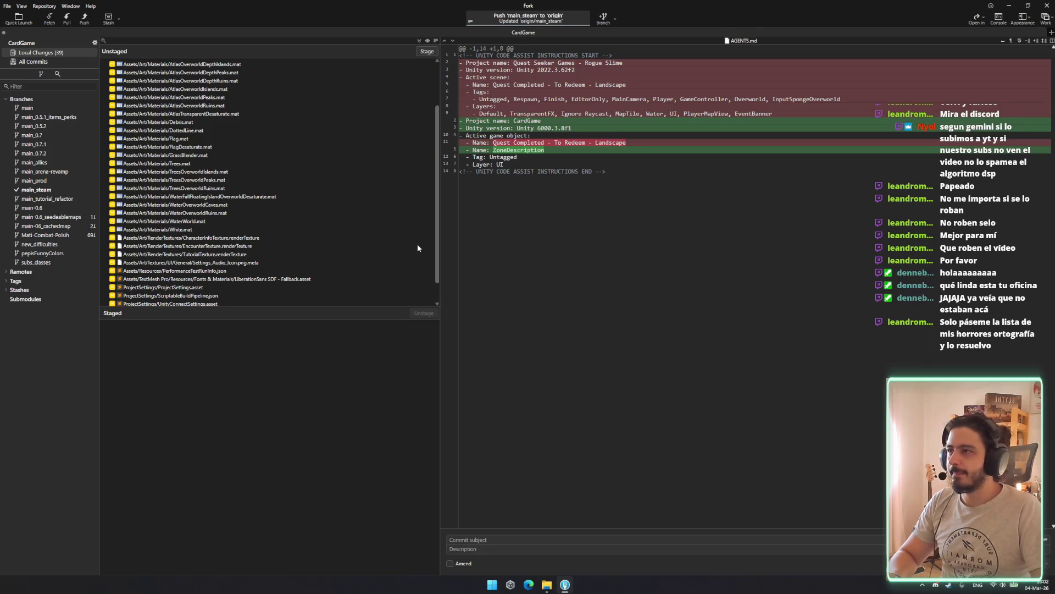
{"action": "left_click", "coordinate": [260, 271]}
{"action": "left_click", "coordinate": [260, 262]}
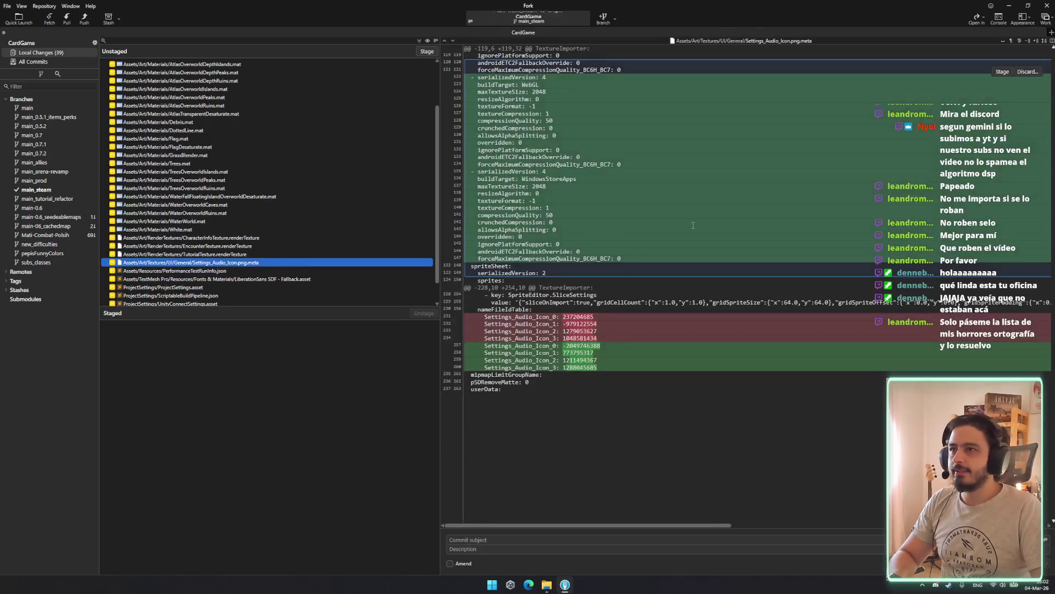
{"action": "key", "text": "alt+F4"}
{"action": "left_click", "coordinate": [266, 270]}
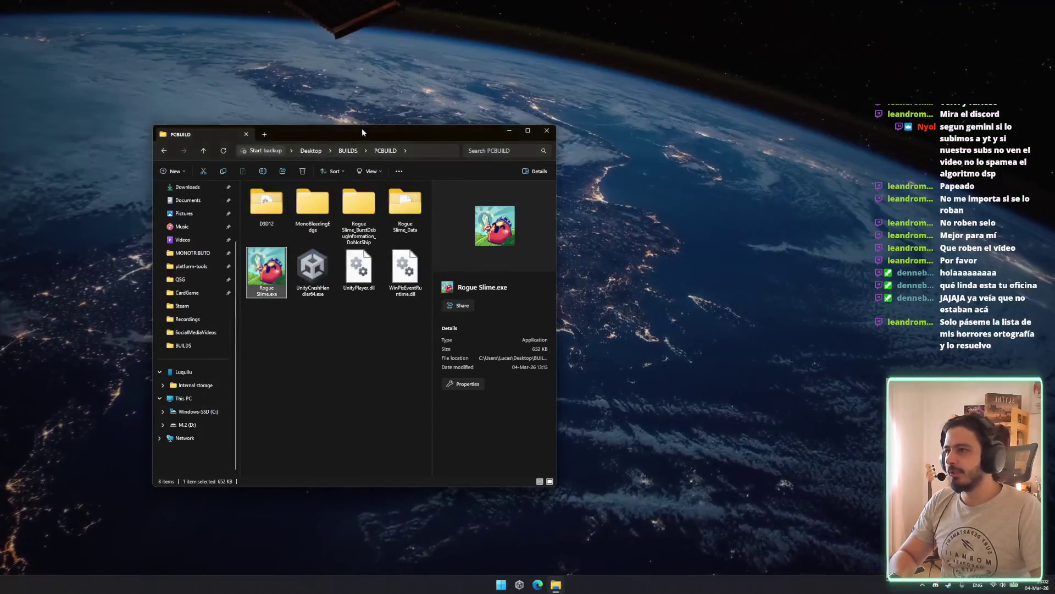
Close the PCBUILD build folder window in File Explorer.
{"action": "left_click", "coordinate": [542, 133]}
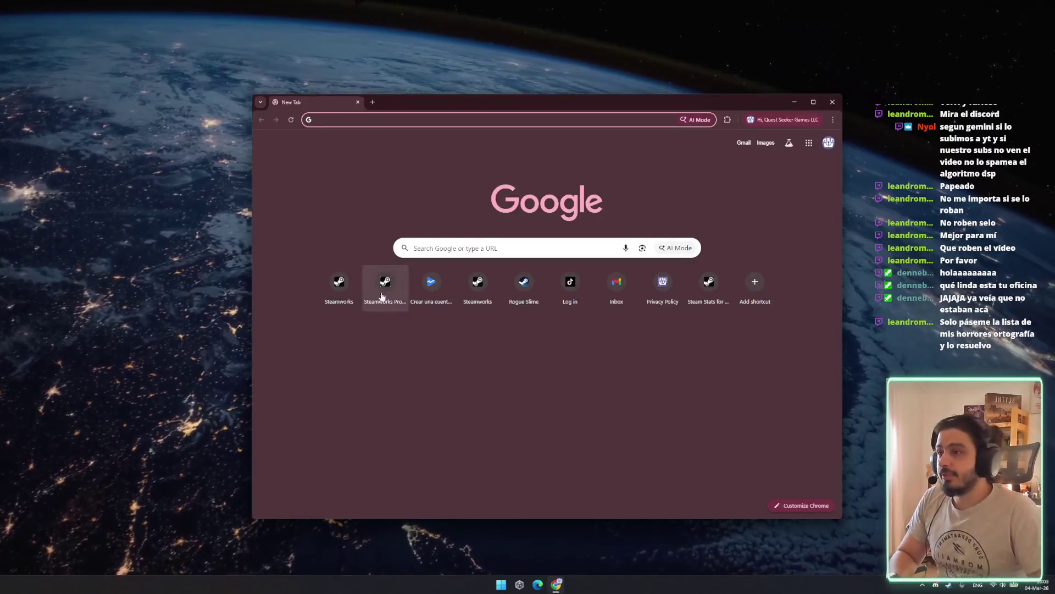
Go to the Steamworks dashboard and open the Deckbuilders Fest 2026 registration page.
{"action": "left_click", "coordinate": [386, 293]}
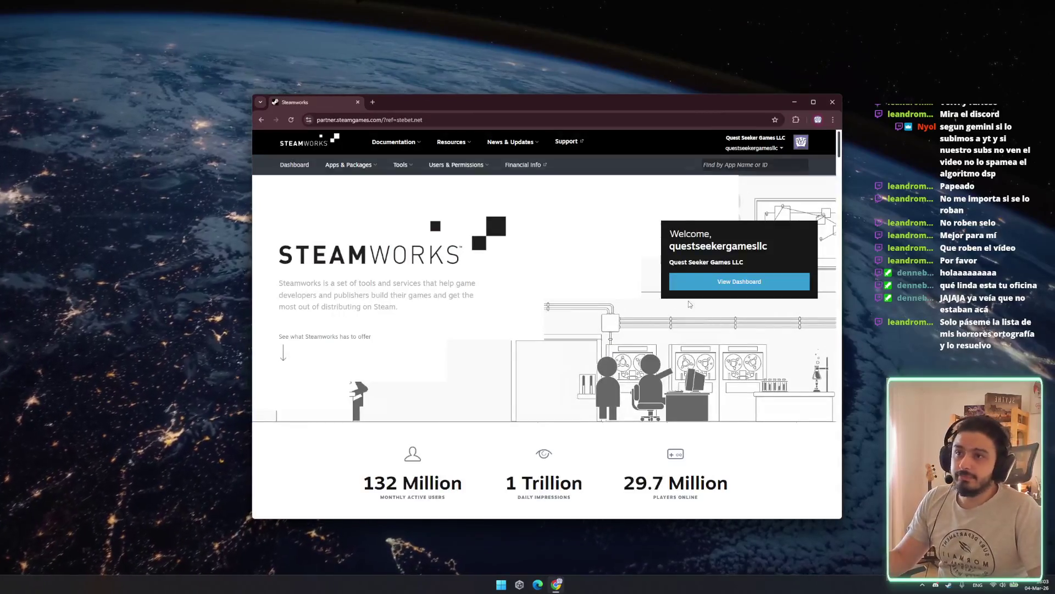
{"action": "left_click", "coordinate": [709, 282]}
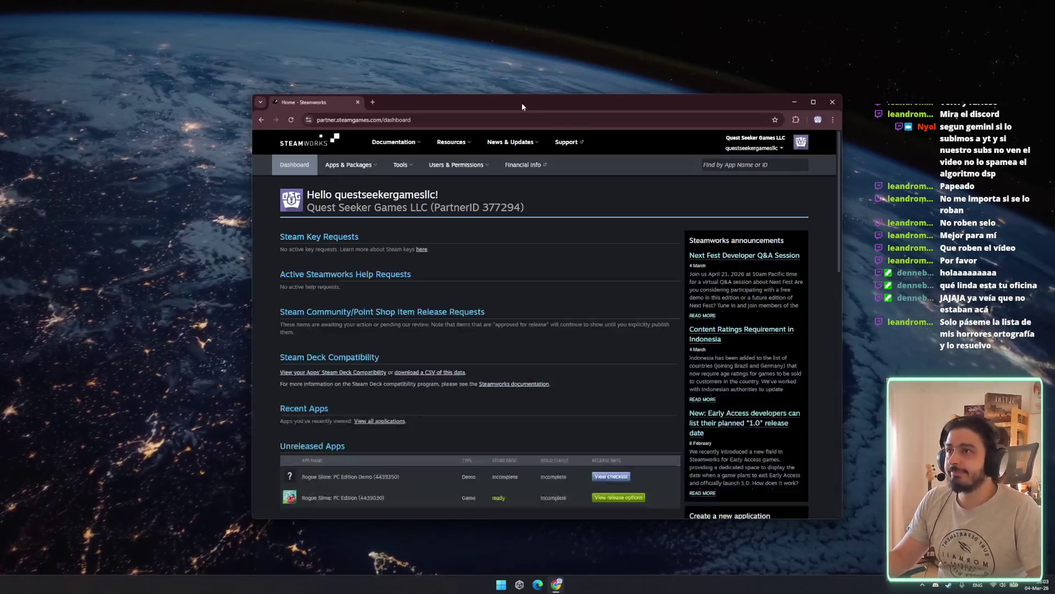
{"action": "double_click", "coordinate": [520, 105]}
{"action": "scroll", "coordinate": [372, 332], "scroll_direction": "down", "scroll_amount": 2}
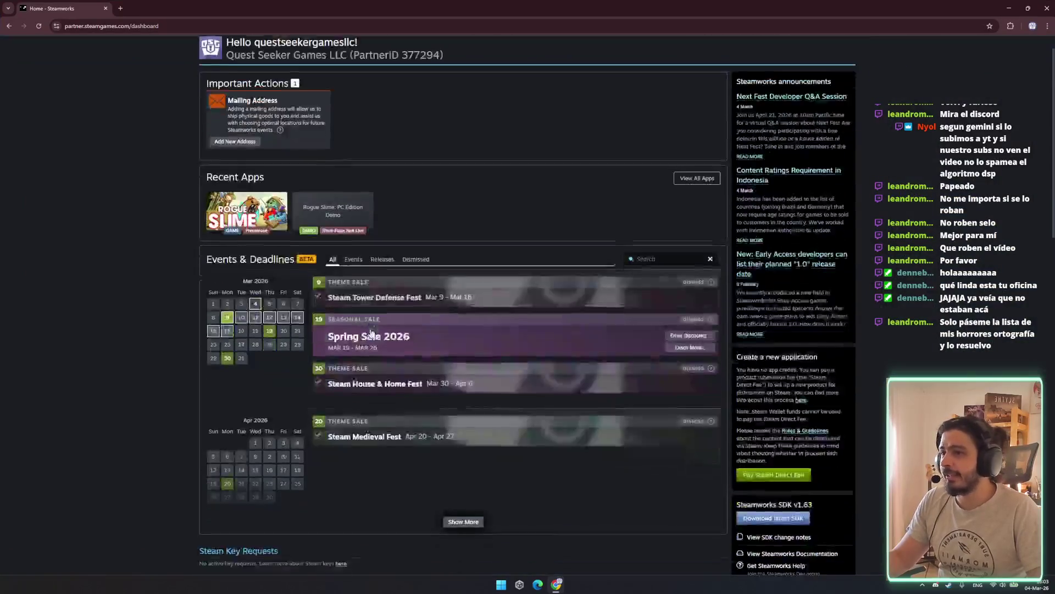
{"action": "left_click", "coordinate": [462, 456]}
{"action": "scroll", "coordinate": [425, 419], "scroll_direction": "down", "scroll_amount": 4}
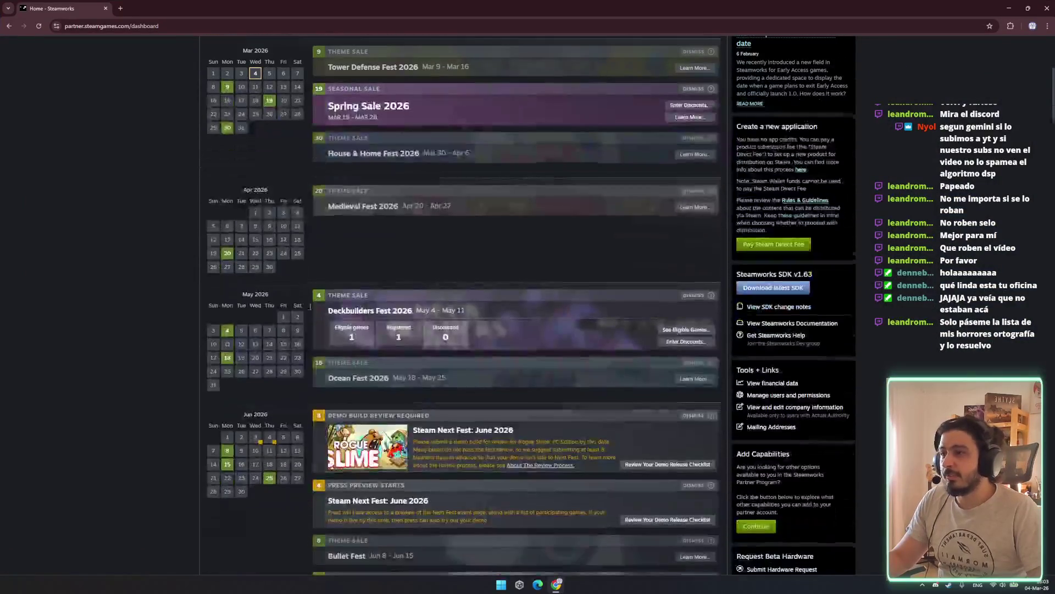
{"action": "left_click", "coordinate": [358, 311]}
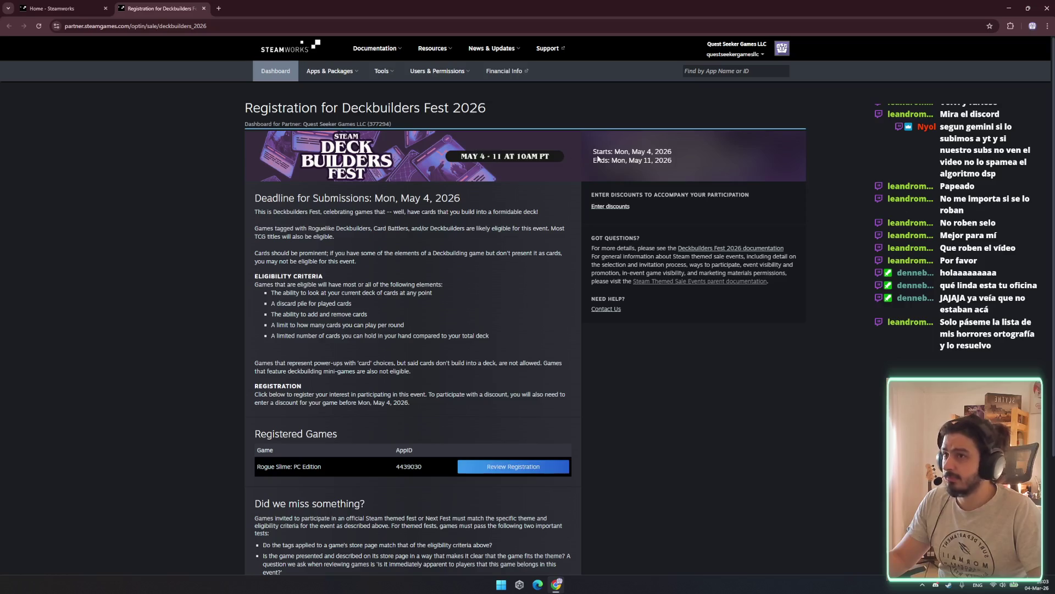
Dismiss the notifications panel and open Rogue Slime: PC Edition's fest registration details.
{"action": "left_click_drag", "start_coordinate": [632, 152], "coordinate": [685, 159]}
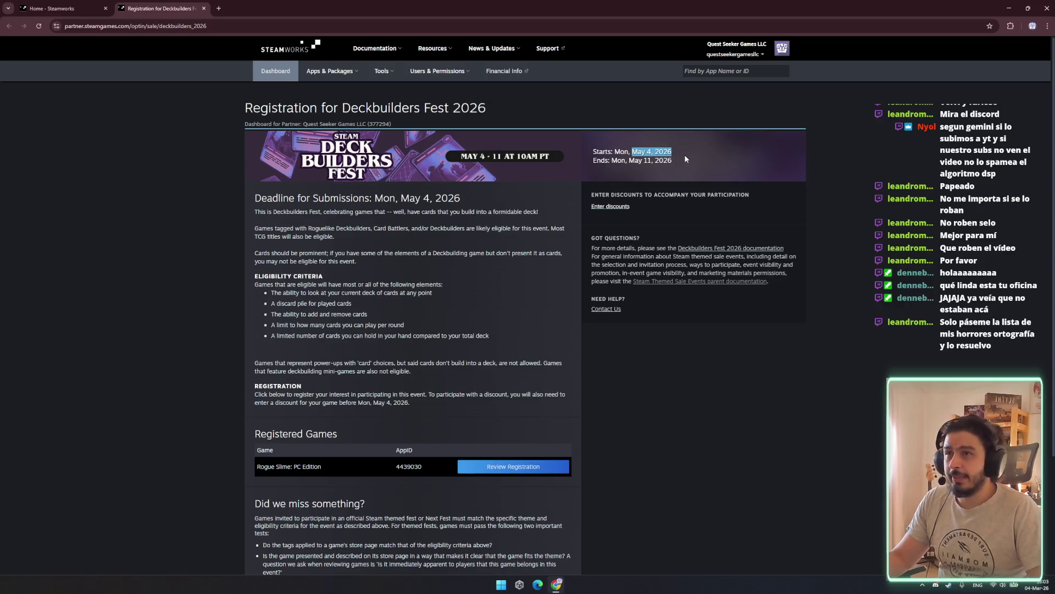
{"action": "left_click", "coordinate": [1040, 583]}
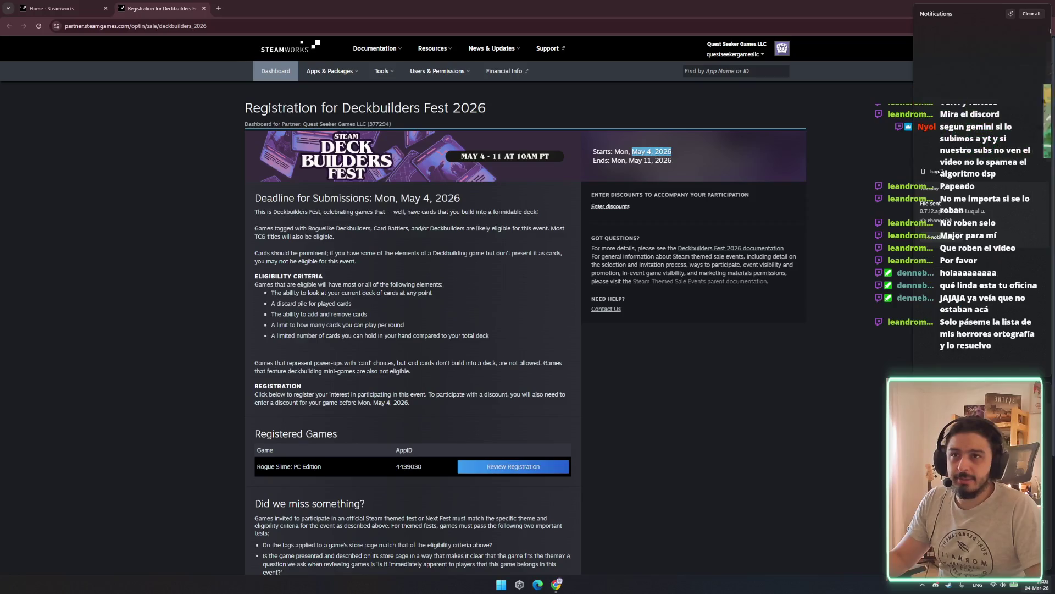
{"action": "left_click", "coordinate": [1031, 13]}
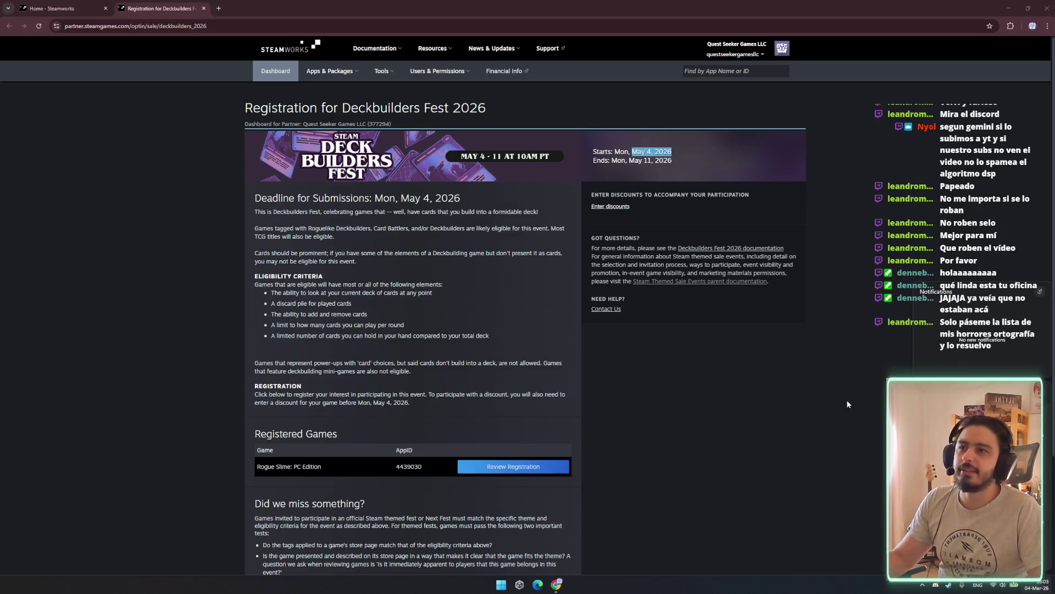
{"action": "left_click", "coordinate": [662, 403]}
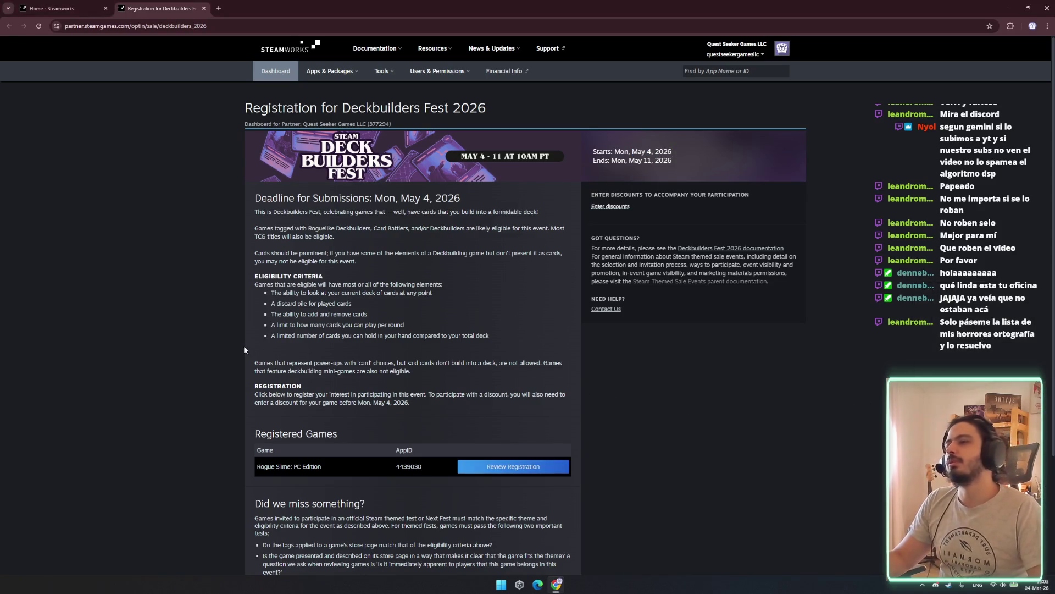
{"action": "scroll", "coordinate": [373, 427], "scroll_direction": "down", "scroll_amount": 3}
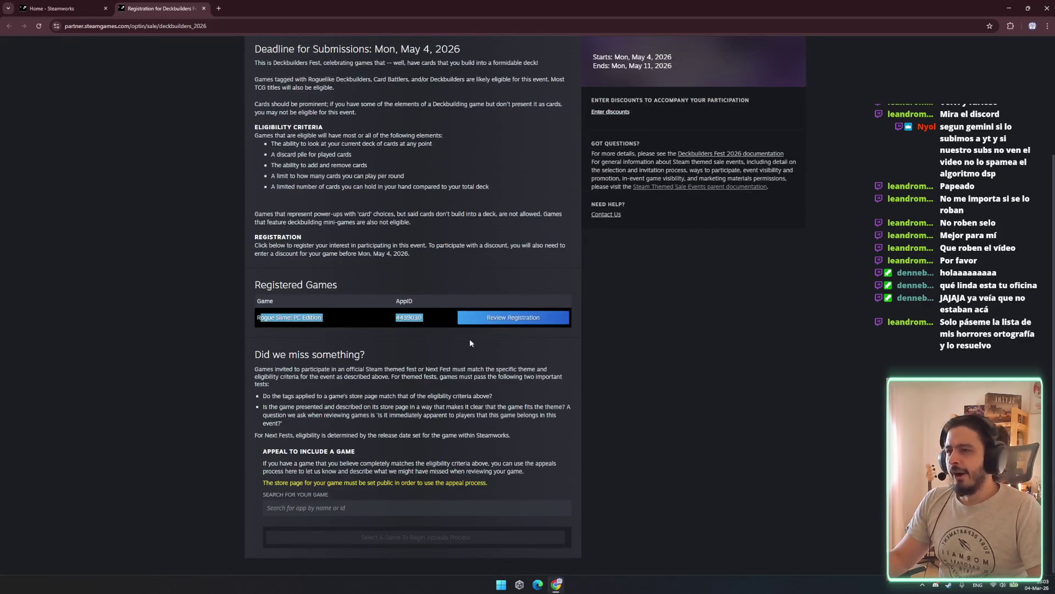
{"action": "left_click", "coordinate": [513, 322]}
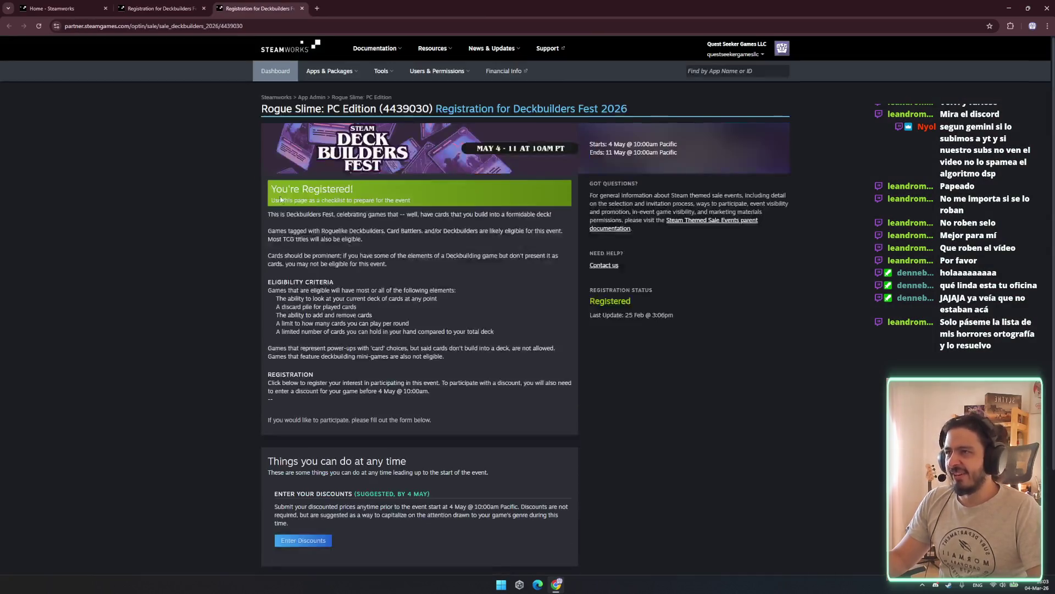
Read the registration confirmation and the fest's eligibility criteria for Rogue Slime.
{"action": "mouse_move", "coordinate": [357, 195]}
{"action": "left_mouse_down"}
{"action": "mouse_move", "coordinate": [343, 187]}
{"action": "mouse_move", "coordinate": [325, 213]}
{"action": "mouse_move", "coordinate": [337, 202]}
{"action": "mouse_move", "coordinate": [391, 215]}
{"action": "mouse_move", "coordinate": [402, 202]}
{"action": "left_mouse_up"}
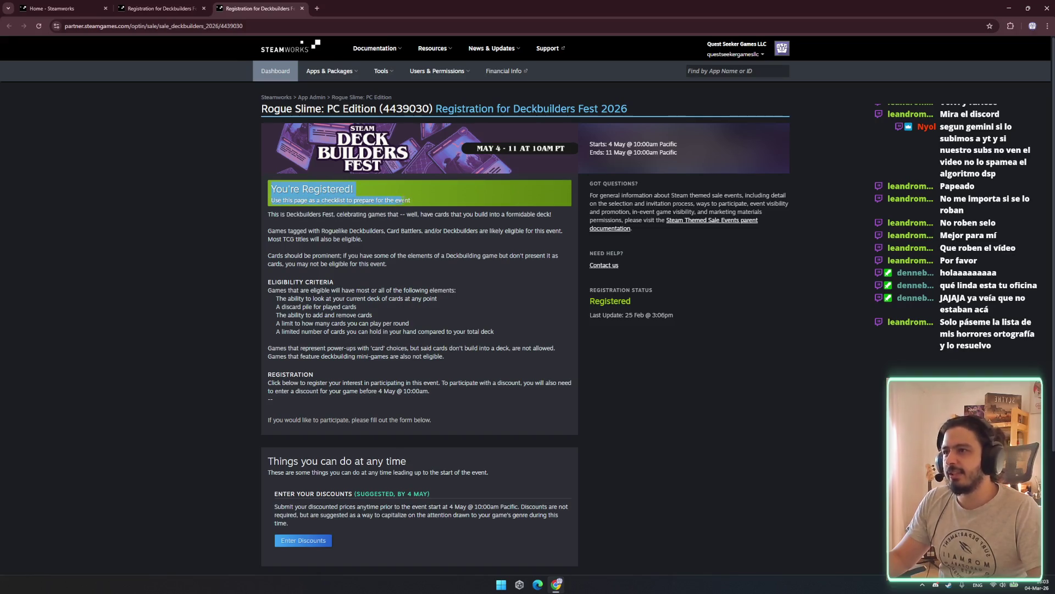
{"action": "left_click", "coordinate": [310, 219]}
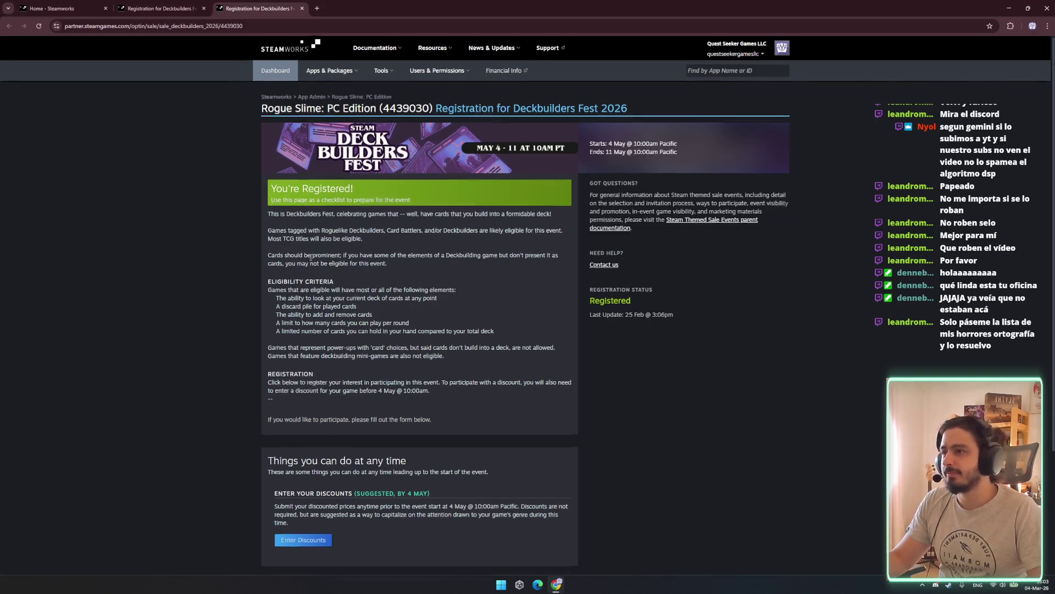
{"action": "scroll", "coordinate": [311, 256], "scroll_direction": "down", "scroll_amount": 2}
{"action": "scroll", "coordinate": [275, 237], "scroll_direction": "up", "scroll_amount": 3}
{"action": "scroll", "coordinate": [269, 237], "scroll_direction": "down", "scroll_amount": 3}
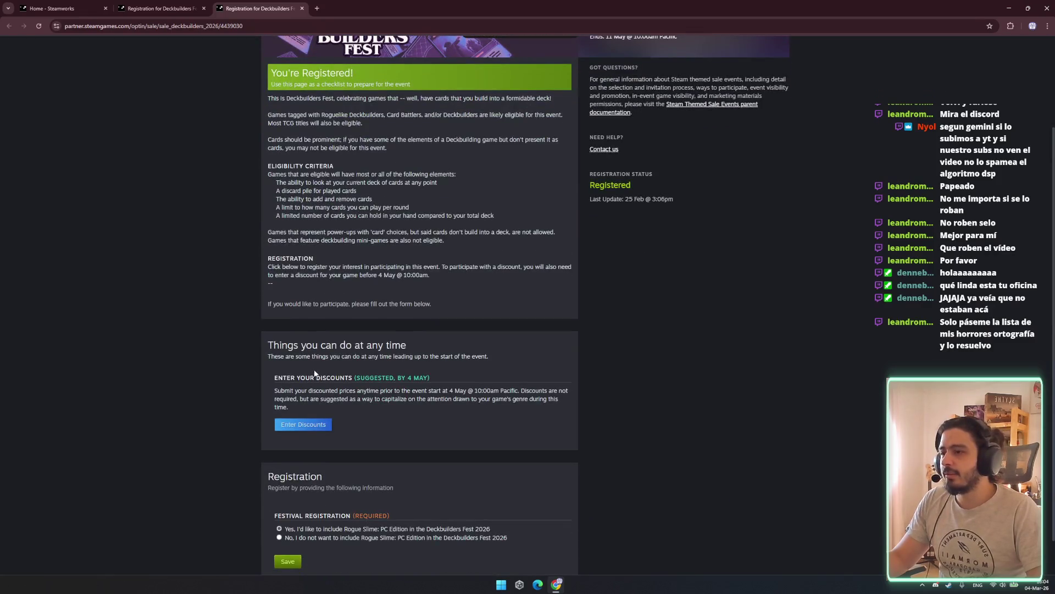
{"action": "scroll", "coordinate": [314, 373], "scroll_direction": "down", "scroll_amount": 1}
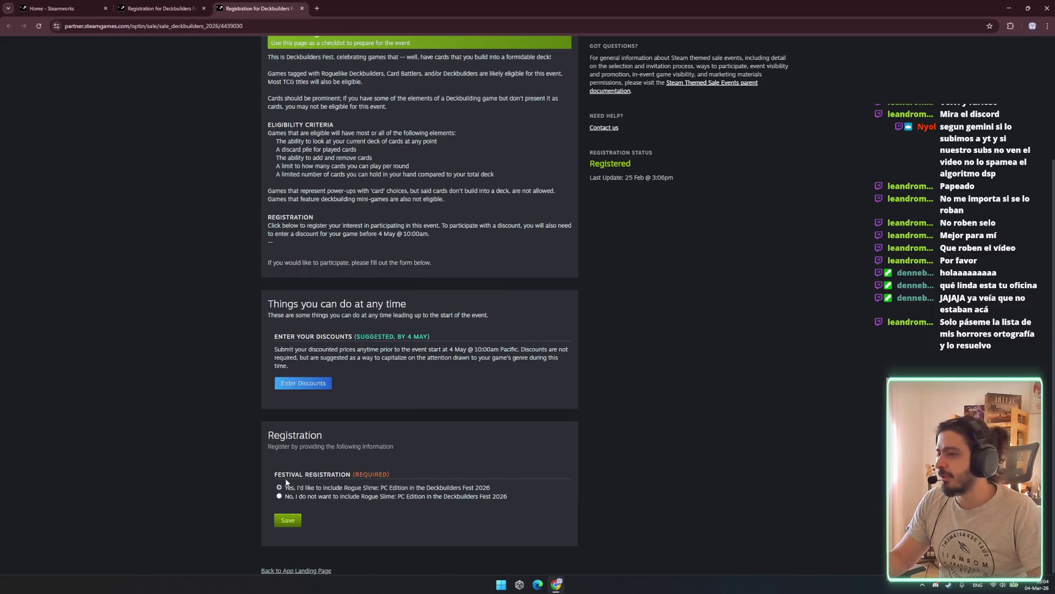
{"action": "scroll", "coordinate": [247, 335], "scroll_direction": "up", "scroll_amount": 3}
{"action": "left_click_drag", "start_coordinate": [276, 290], "coordinate": [431, 300]}
{"action": "left_click", "coordinate": [417, 304]}
{"action": "mouse_move", "coordinate": [301, 298]}
{"action": "left_mouse_down"}
{"action": "mouse_move", "coordinate": [387, 308]}
{"action": "mouse_move", "coordinate": [443, 293]}
{"action": "mouse_move", "coordinate": [455, 300]}
{"action": "left_mouse_up"}
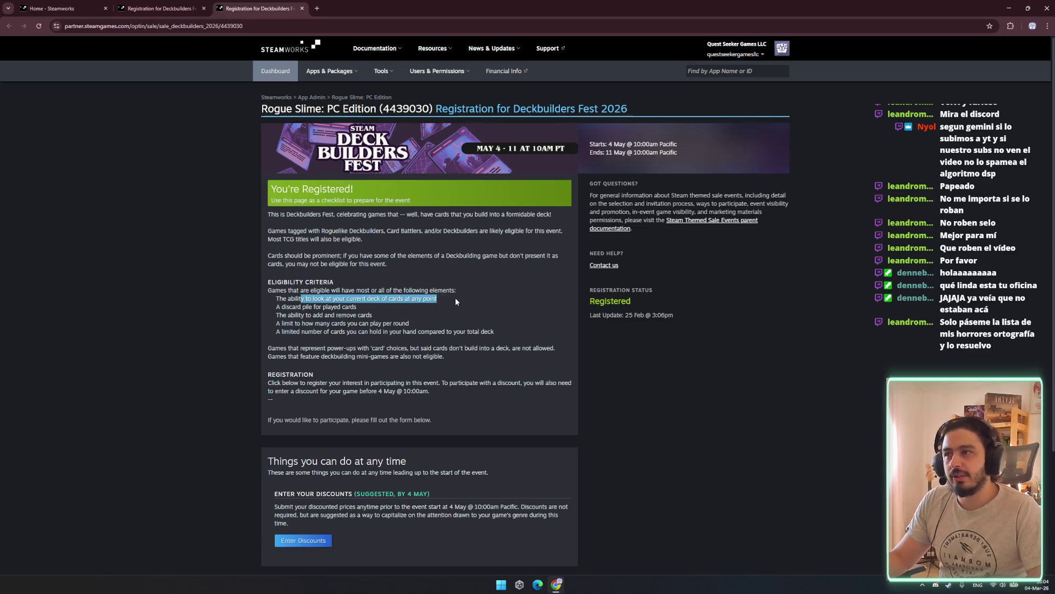
{"action": "left_click", "coordinate": [450, 304]}
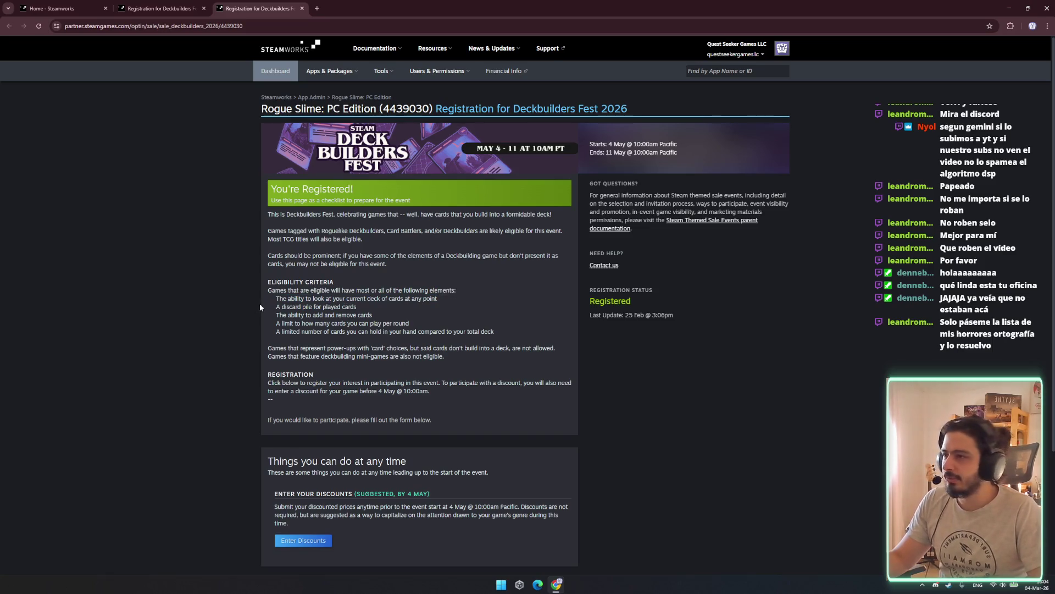
{"action": "left_click_drag", "start_coordinate": [277, 306], "coordinate": [371, 314]}
{"action": "left_click", "coordinate": [362, 309]}
{"action": "left_click", "coordinate": [286, 306]}
{"action": "left_click", "coordinate": [378, 319]}
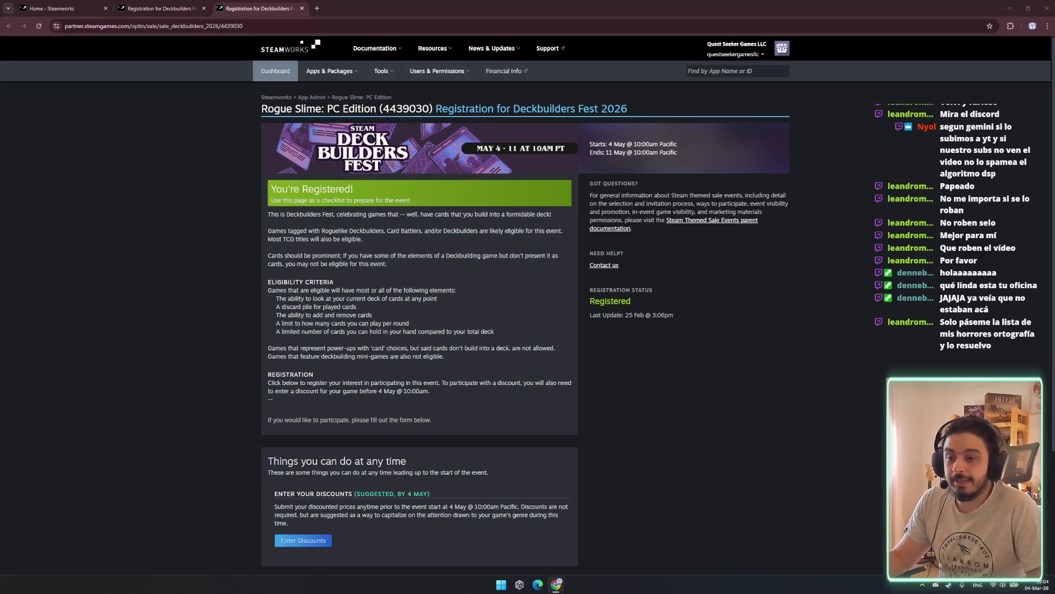
Read the registration instructions paragraph and the opt-in participation wording.
{"action": "left_click", "coordinate": [453, 391]}
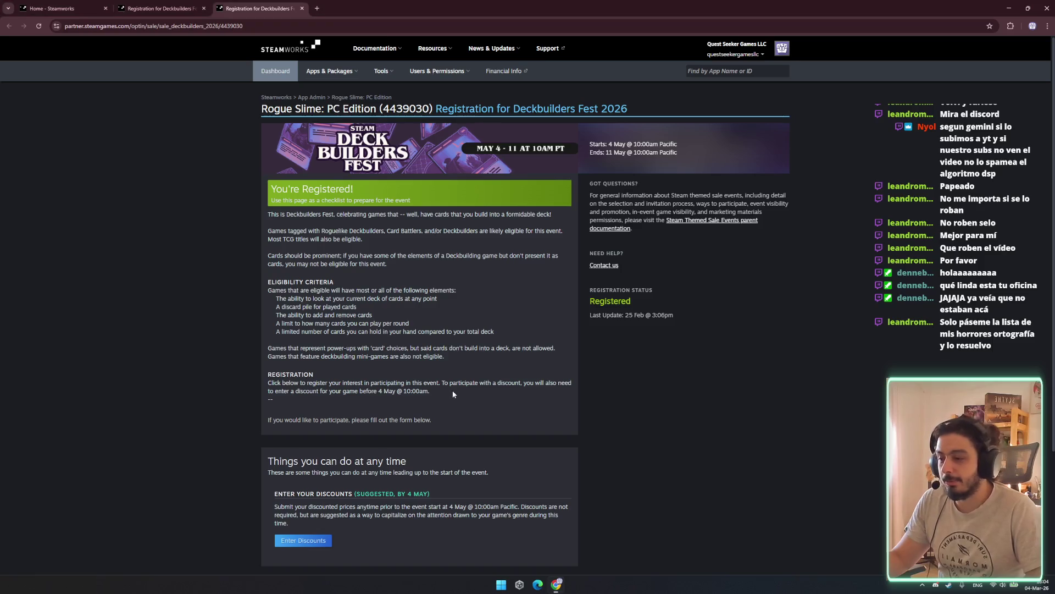
{"action": "mouse_move", "coordinate": [278, 328]}
{"action": "left_mouse_down"}
{"action": "mouse_move", "coordinate": [409, 326]}
{"action": "mouse_move", "coordinate": [252, 317]}
{"action": "mouse_move", "coordinate": [264, 328]}
{"action": "left_mouse_up"}
{"action": "left_click", "coordinate": [450, 324]}
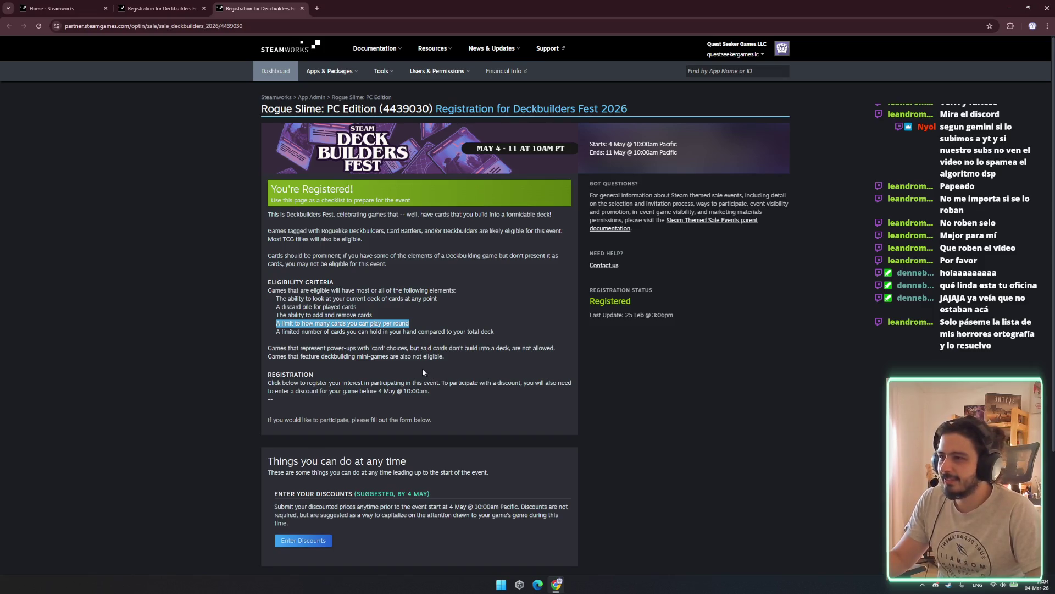
{"action": "mouse_move", "coordinate": [268, 384]}
{"action": "left_mouse_down"}
{"action": "mouse_move", "coordinate": [388, 384]}
{"action": "mouse_move", "coordinate": [445, 405]}
{"action": "left_mouse_up"}
{"action": "left_click", "coordinate": [445, 405]}
{"action": "scroll", "coordinate": [478, 440], "scroll_direction": "down", "scroll_amount": 3}
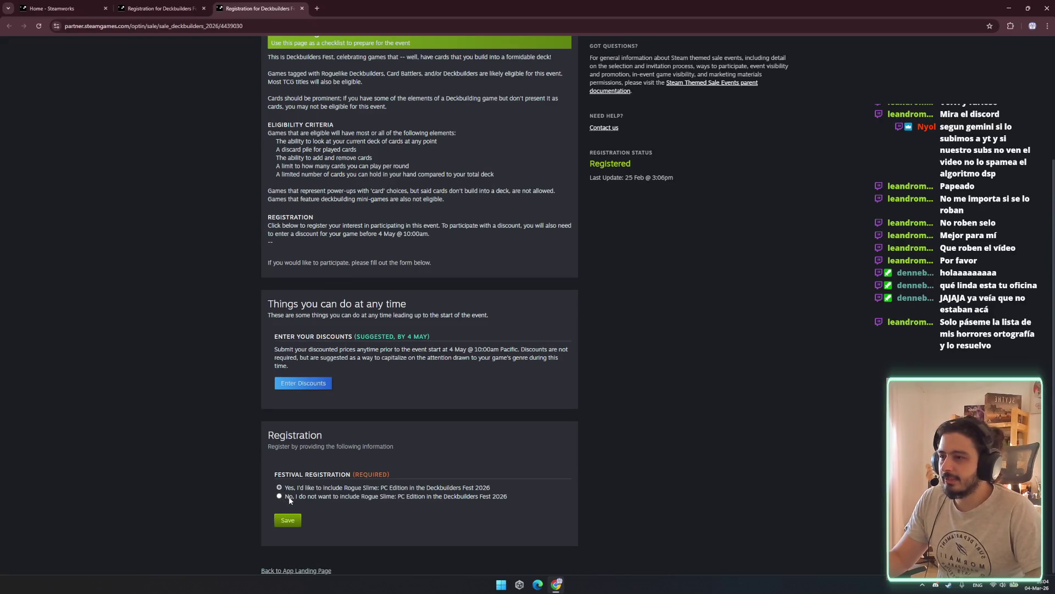
{"action": "left_click_drag", "start_coordinate": [290, 487], "coordinate": [446, 493]}
Keep Rogue Slime opted in, save the registration, and return to the fest overview.
{"action": "left_click", "coordinate": [336, 533]}
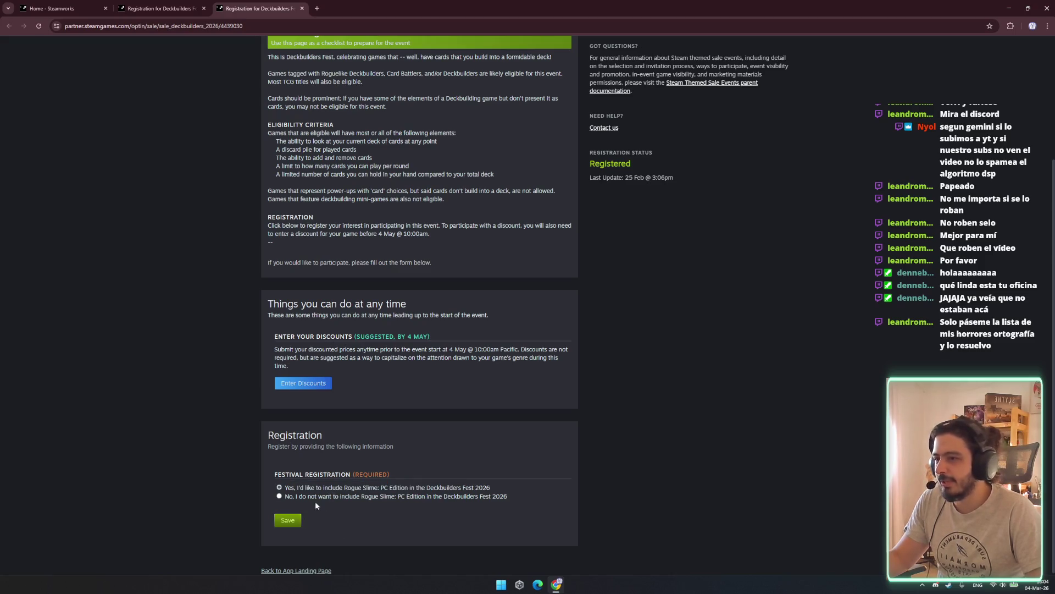
{"action": "left_click", "coordinate": [286, 519]}
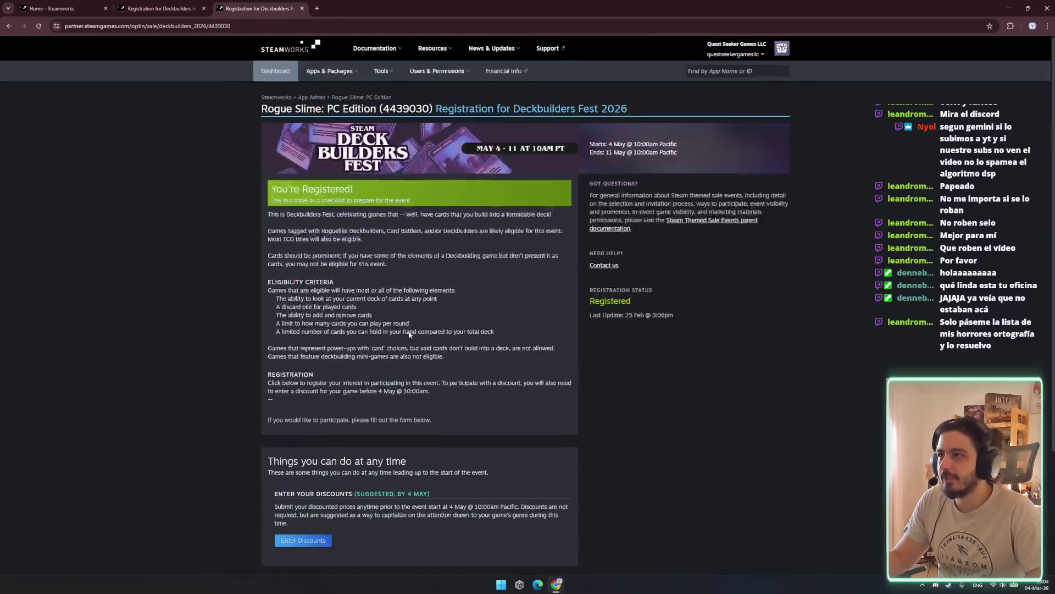
{"action": "left_click_drag", "start_coordinate": [282, 188], "coordinate": [449, 214]}
{"action": "left_click", "coordinate": [465, 251]}
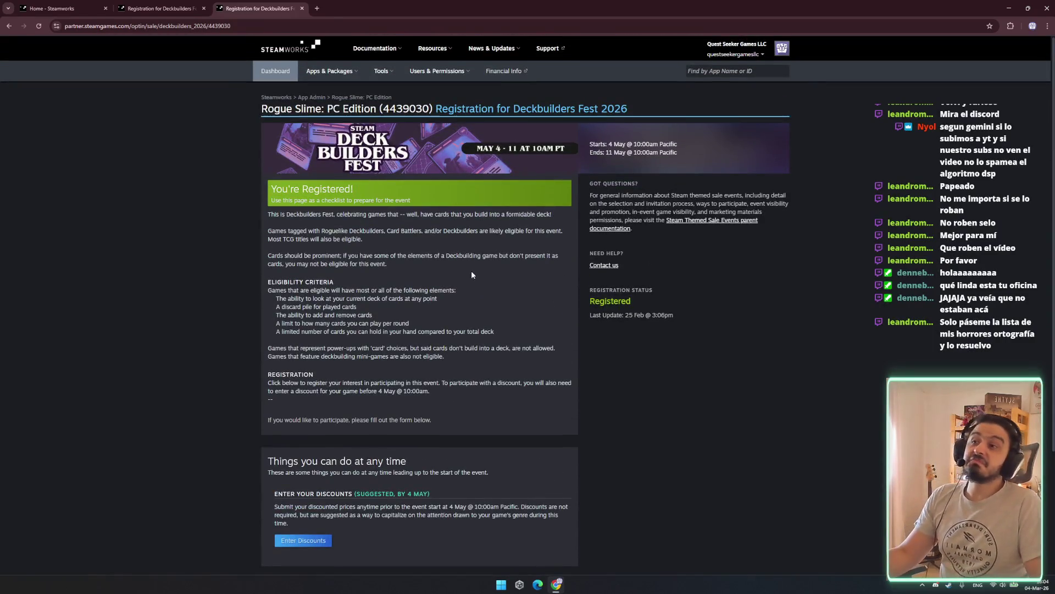
{"action": "left_click_drag", "start_coordinate": [409, 324], "coordinate": [268, 282]}
{"action": "left_click", "coordinate": [403, 252]}
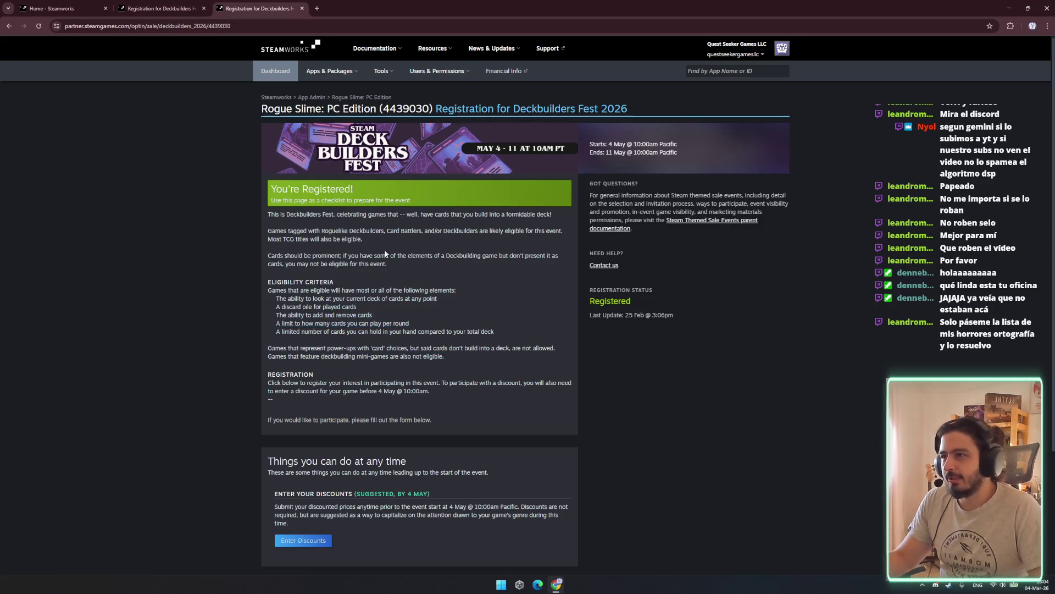
{"action": "mouse_move", "coordinate": [284, 238]}
{"action": "left_mouse_down"}
{"action": "mouse_move", "coordinate": [364, 239]}
{"action": "mouse_move", "coordinate": [295, 239]}
{"action": "left_mouse_up"}
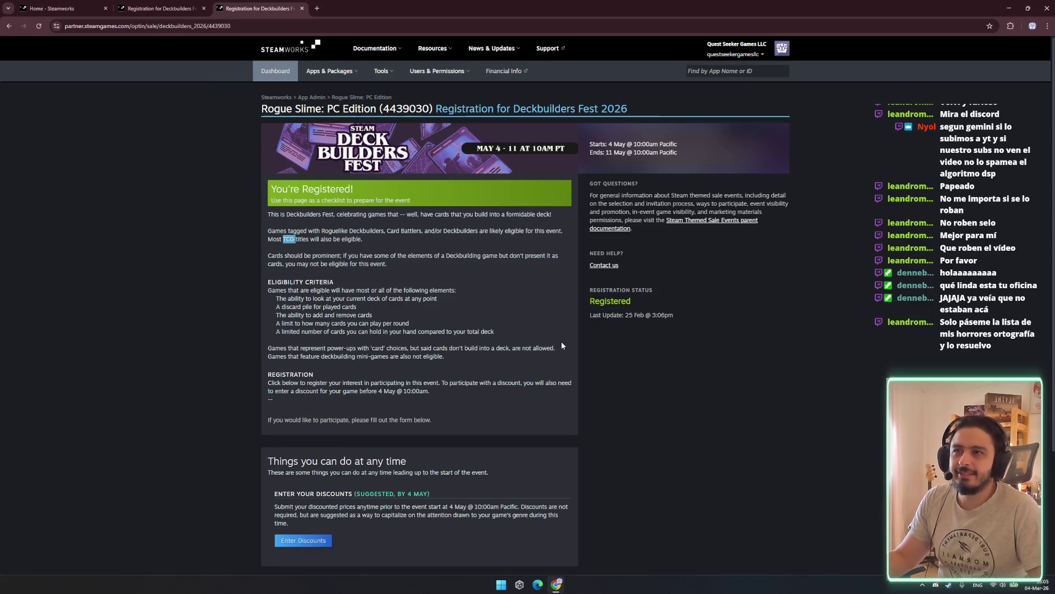
{"action": "key", "text": "ctrl+shift+Tab"}
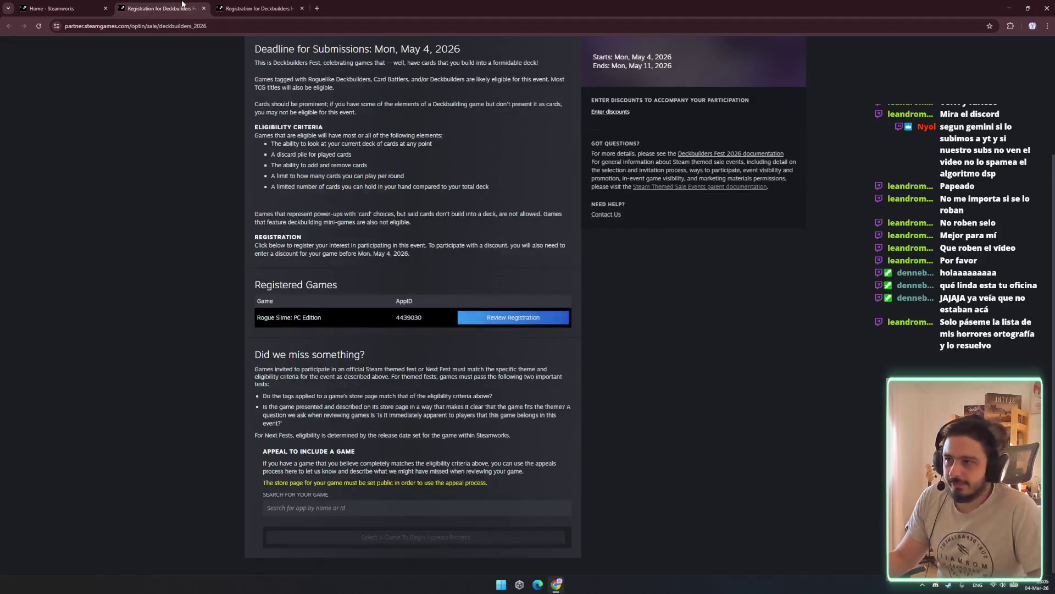
Close both Deckbuilders Fest registration tabs, then close the Steamworks browser window.
{"action": "scroll", "coordinate": [307, 301], "scroll_direction": "up", "scroll_amount": 3}
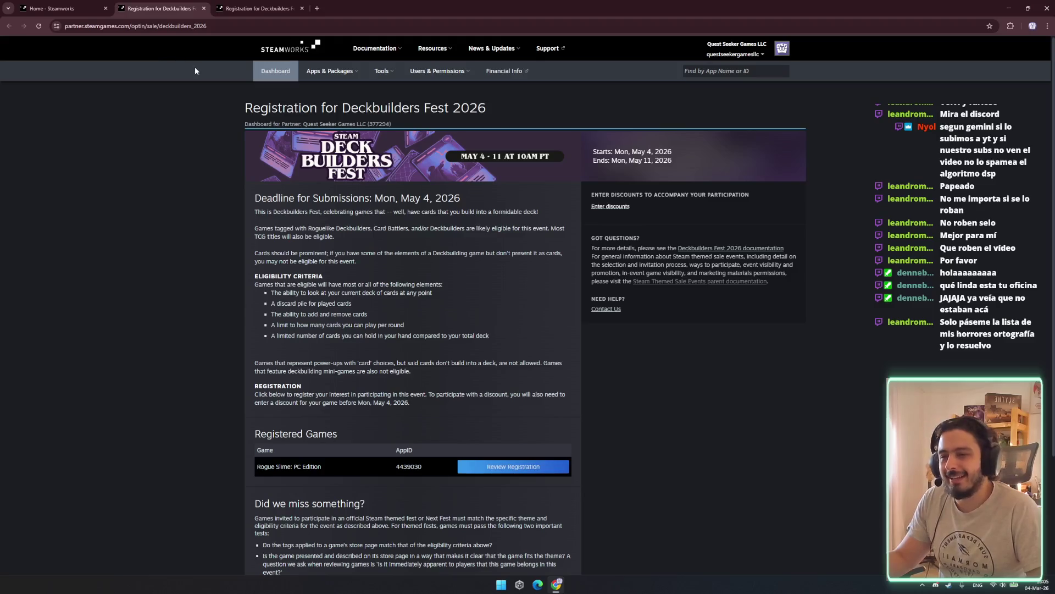
{"action": "scroll", "coordinate": [292, 146], "scroll_direction": "down", "scroll_amount": 3}
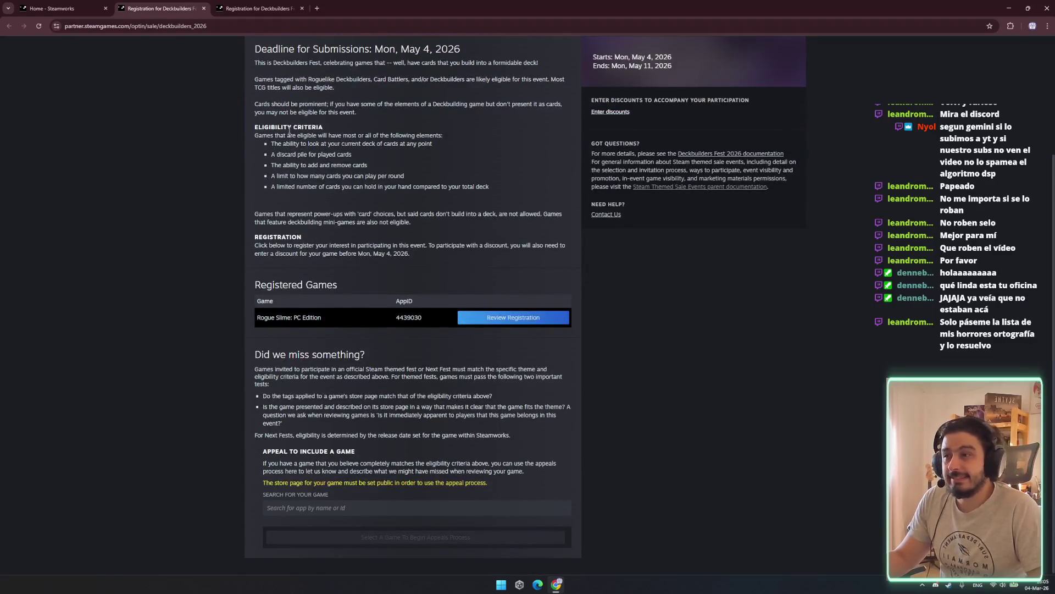
{"action": "middle_click", "coordinate": [191, 3]}
{"action": "middle_click", "coordinate": [190, 3]}
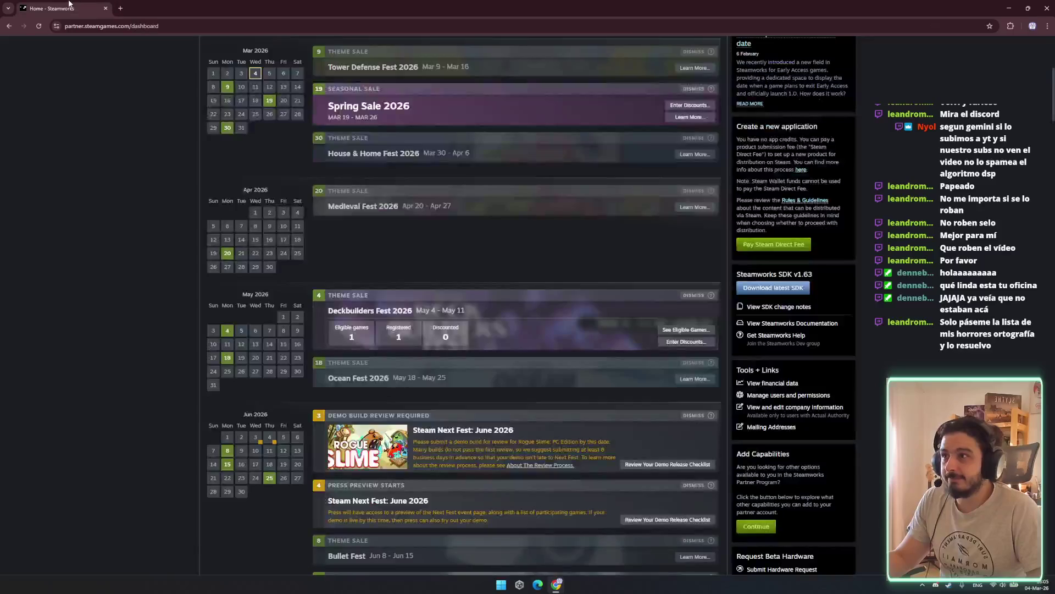
{"action": "scroll", "coordinate": [337, 284], "scroll_direction": "down", "scroll_amount": 10}
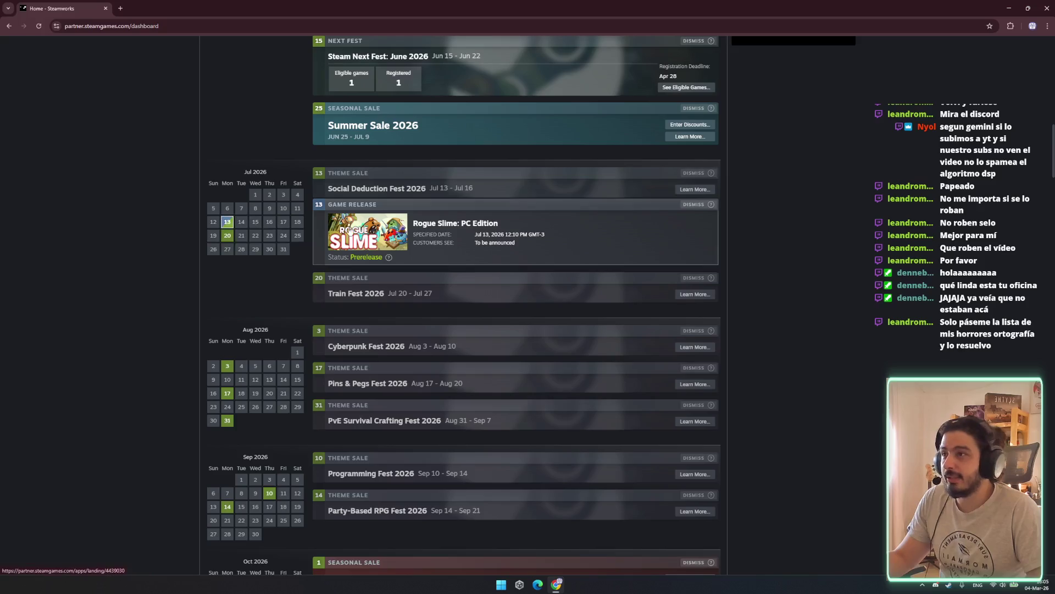
{"action": "scroll", "coordinate": [618, 427], "scroll_direction": "up", "scroll_amount": 5}
{"action": "scroll", "coordinate": [619, 427], "scroll_direction": "up", "scroll_amount": 15}
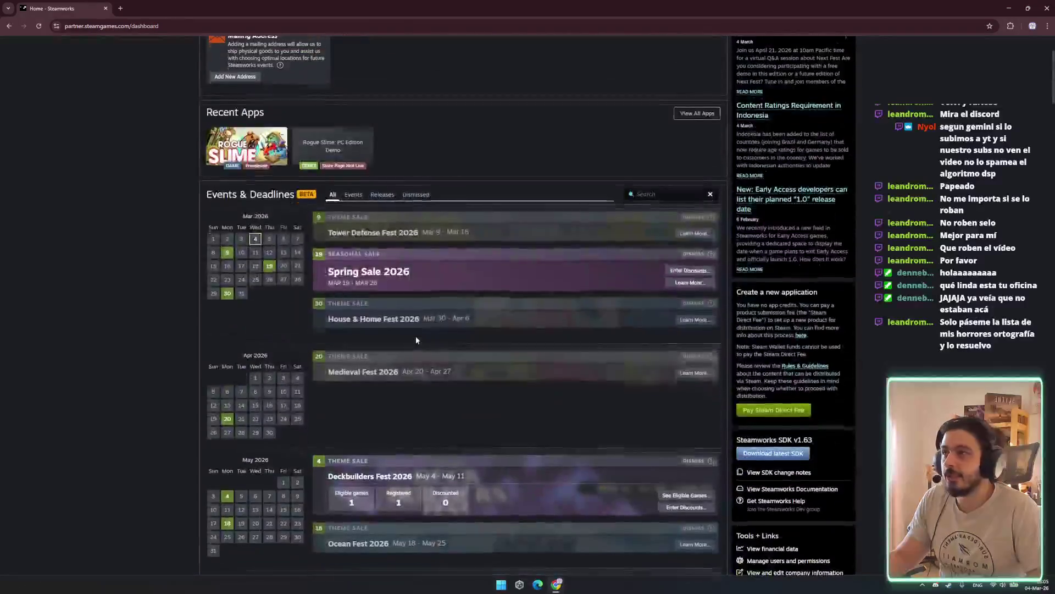
{"action": "key", "text": "ctrl+w"}
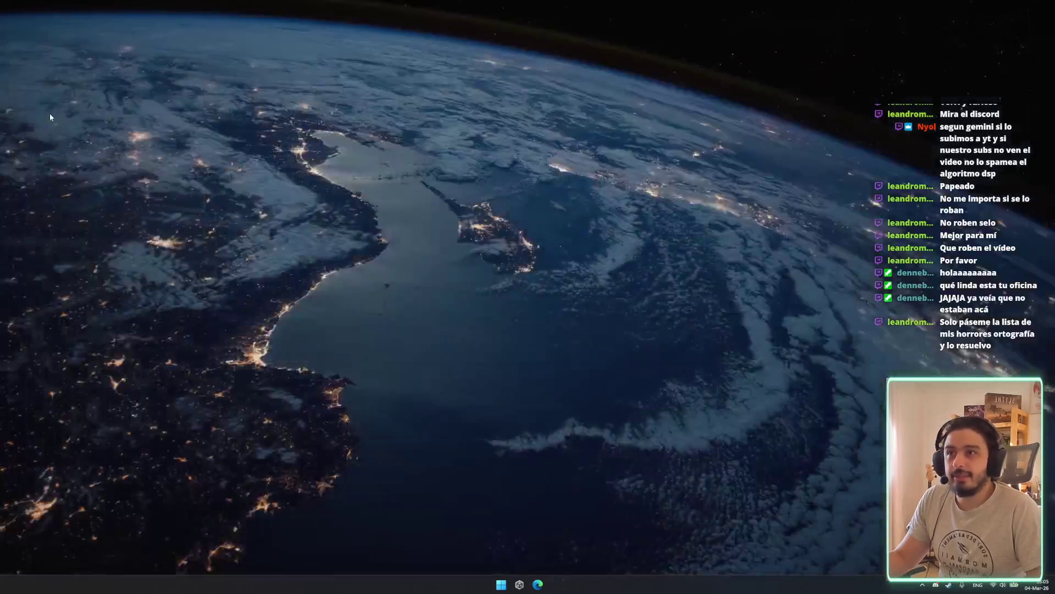